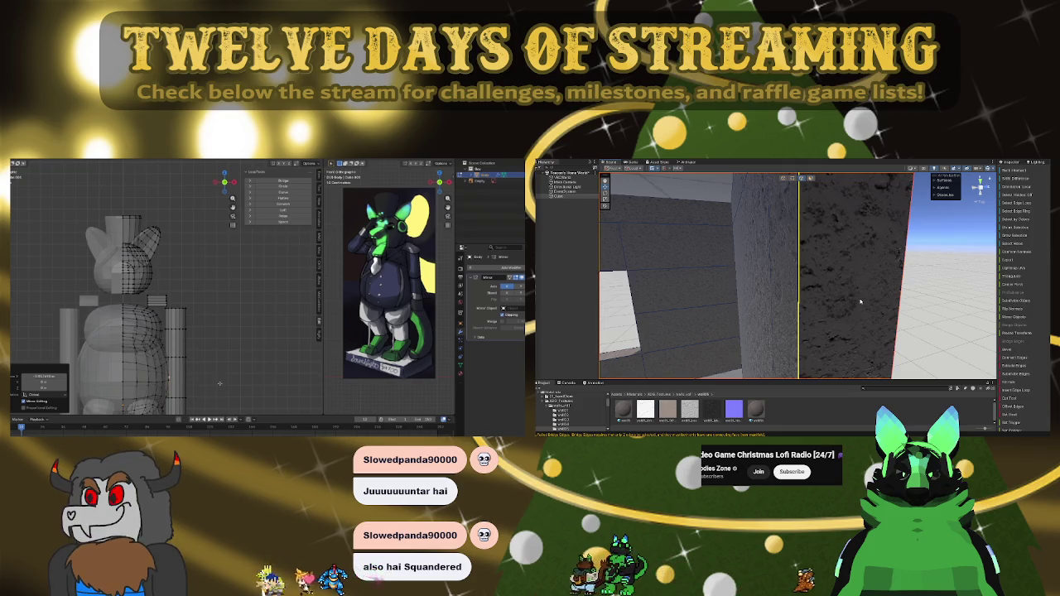
Step: Bring the view in close so the textured wall fills it
scroll(200, 338, "down", 1)
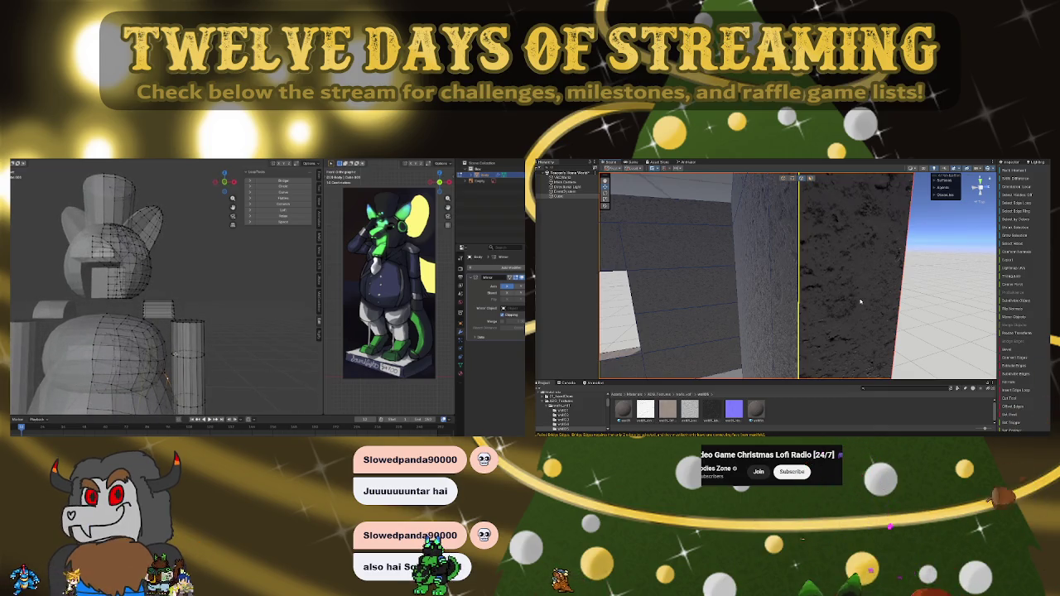
left_click_drag(858, 282, 871, 276)
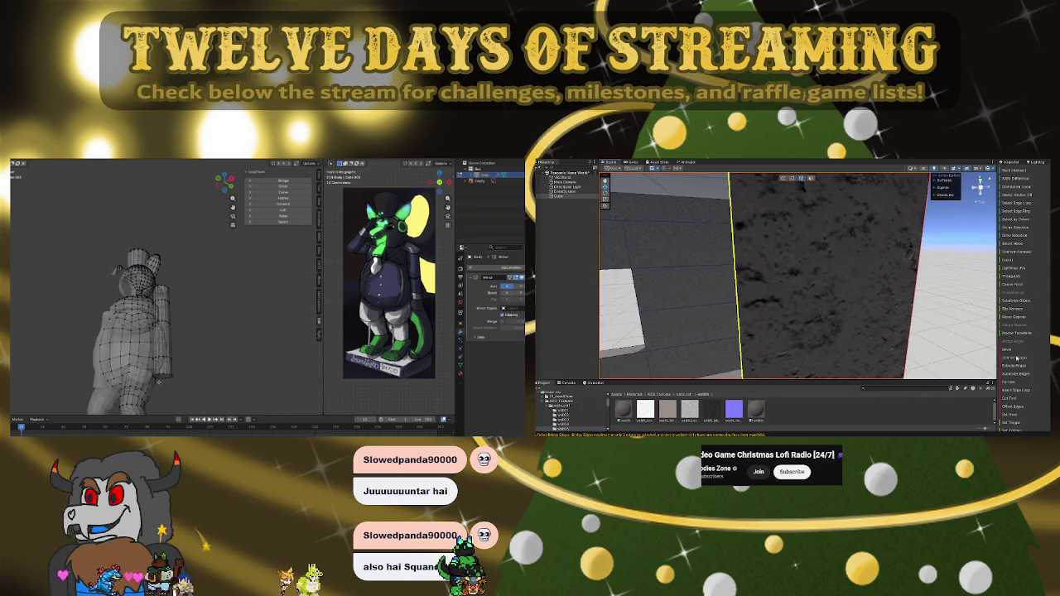
left_click_drag(791, 247, 795, 261)
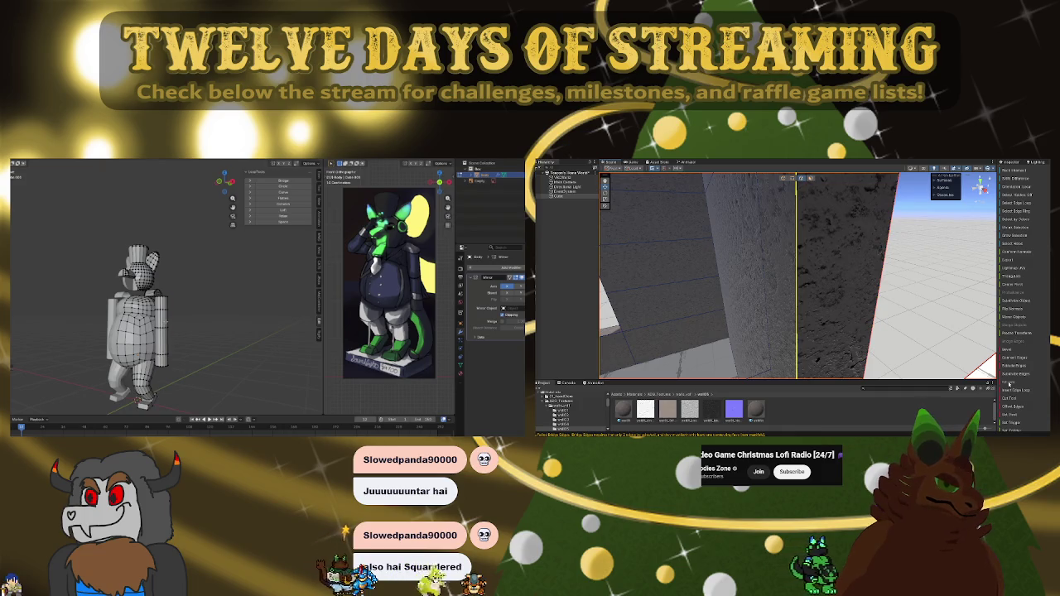
mouse_move(838, 262)
left_mouse_down()
mouse_move(869, 279)
mouse_move(838, 197)
mouse_move(933, 234)
mouse_move(778, 217)
mouse_move(841, 255)
left_mouse_up()
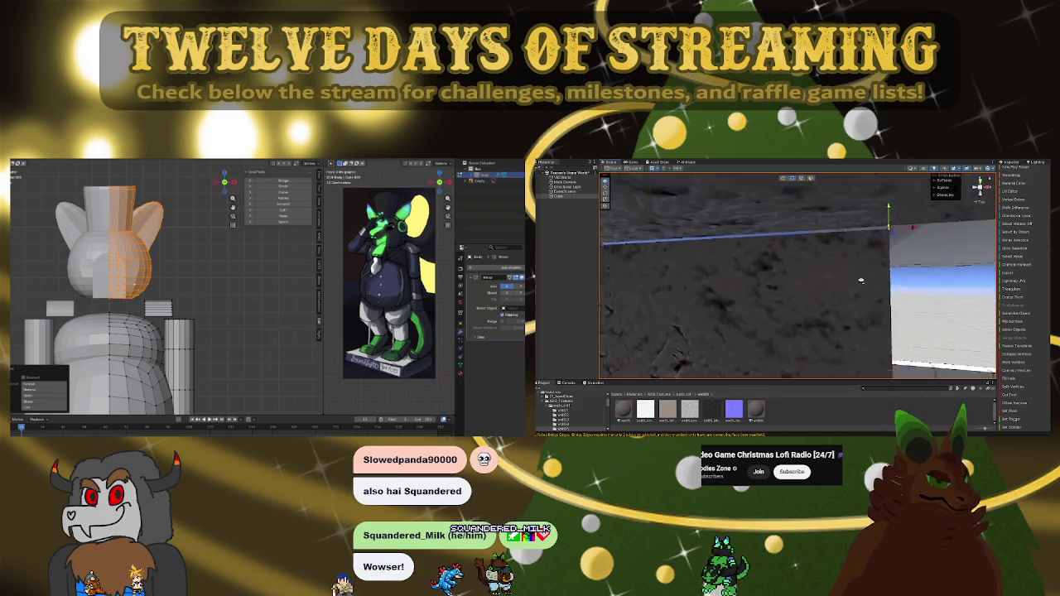
Step: Orbit the view around the lit floor and along the wall edge
scroll(110, 262, "down", 3)
mouse_move(825, 240)
left_mouse_down()
mouse_move(793, 235)
mouse_move(862, 239)
left_mouse_up()
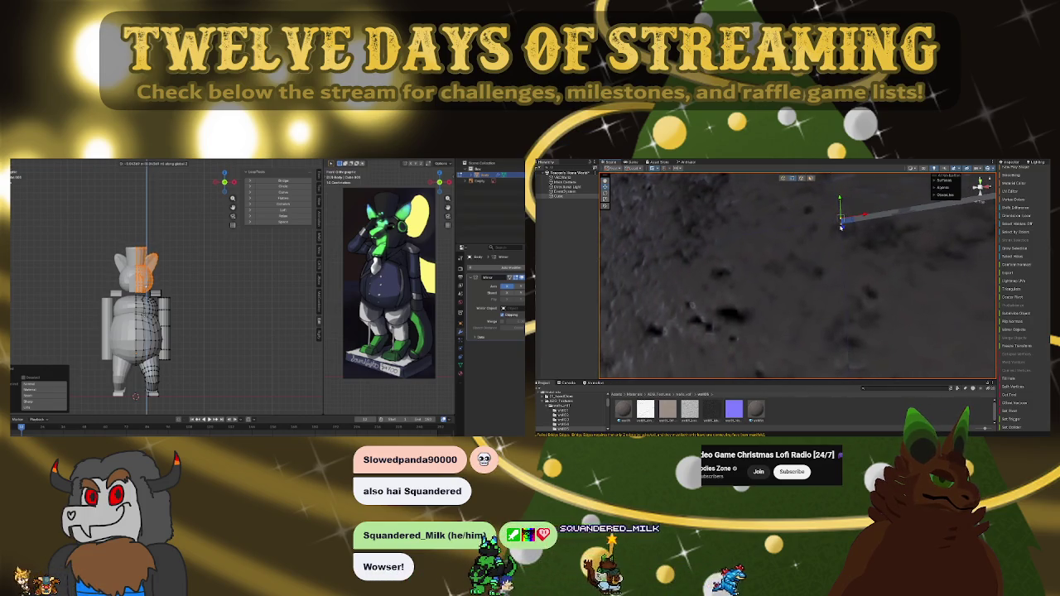
mouse_move(974, 337)
left_mouse_down()
mouse_move(789, 365)
mouse_move(862, 386)
mouse_move(887, 389)
mouse_move(851, 380)
mouse_move(835, 349)
mouse_move(800, 338)
mouse_move(847, 352)
mouse_move(750, 294)
left_mouse_up()
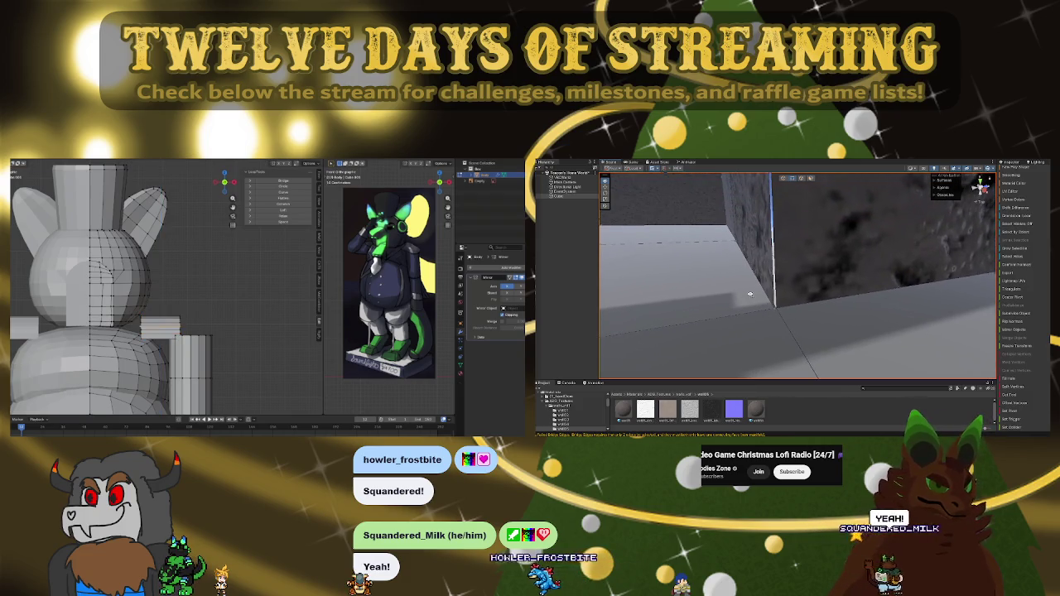
scroll(743, 294, "down", 1)
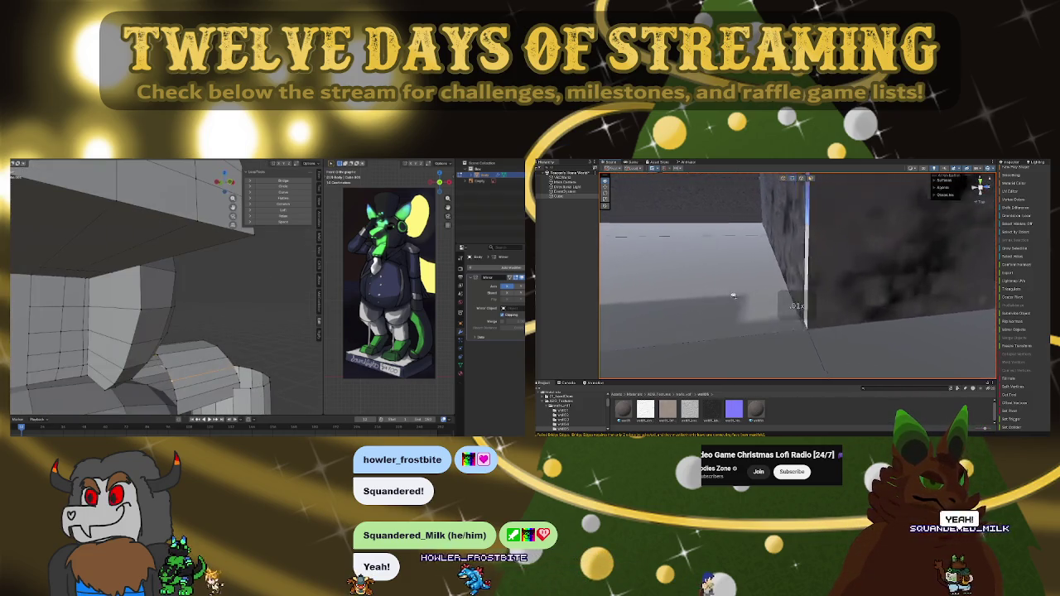
left_click_drag(771, 310, 759, 315)
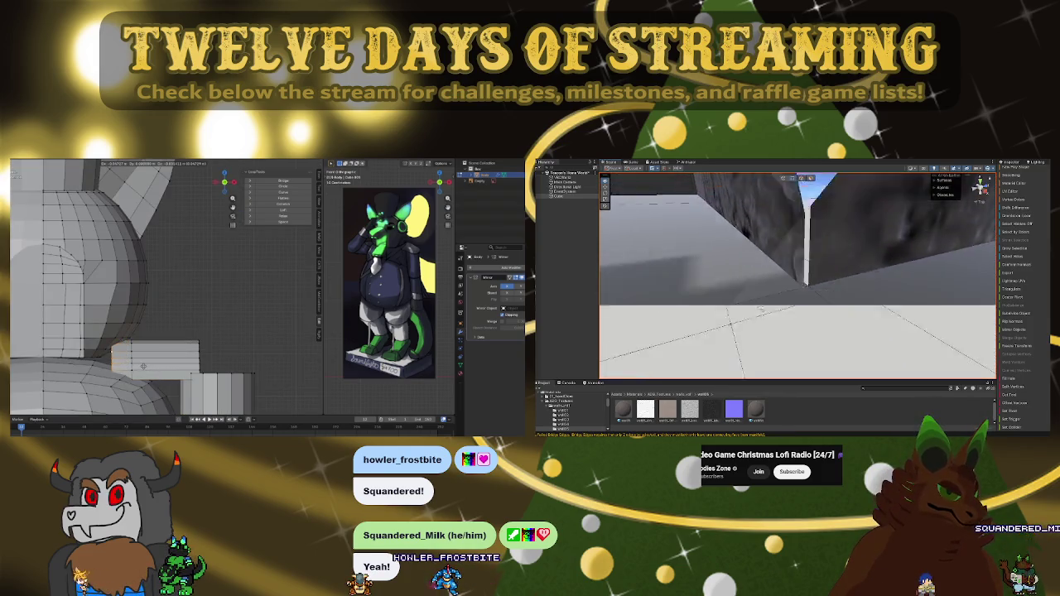
scroll(762, 299, "up", 2)
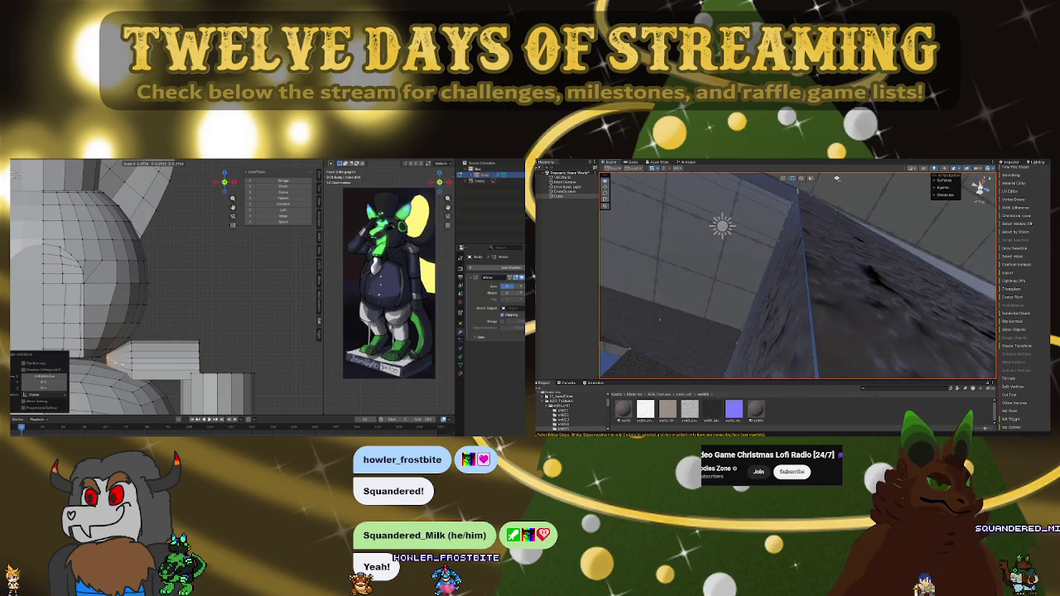
left_click_drag(840, 353, 831, 352)
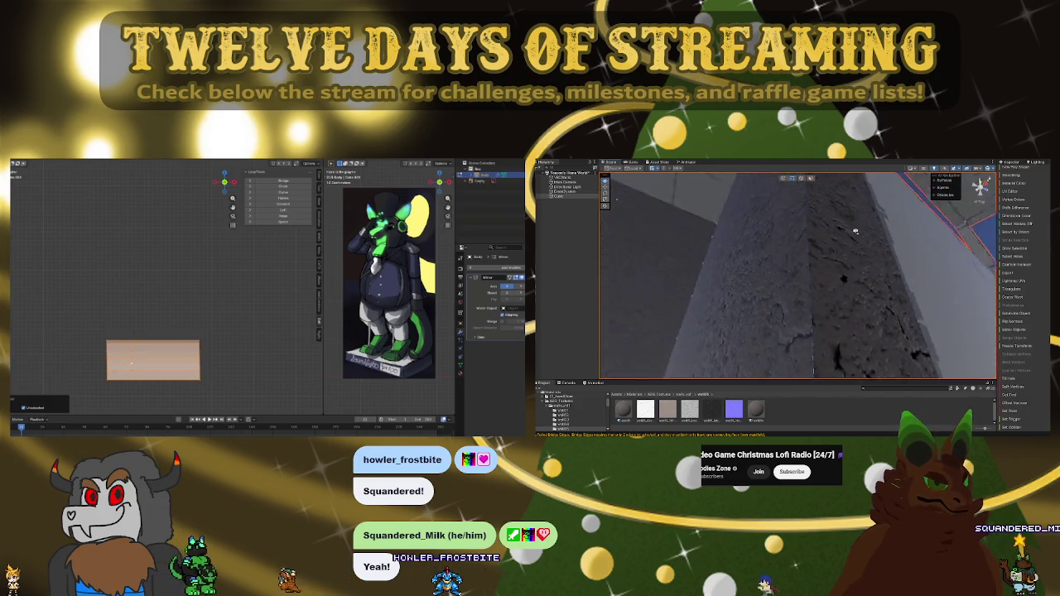
Step: Confirm the slab's new size and move it vertically along Z
left_click_drag(856, 232, 859, 167)
left_click_drag(798, 276, 797, 263)
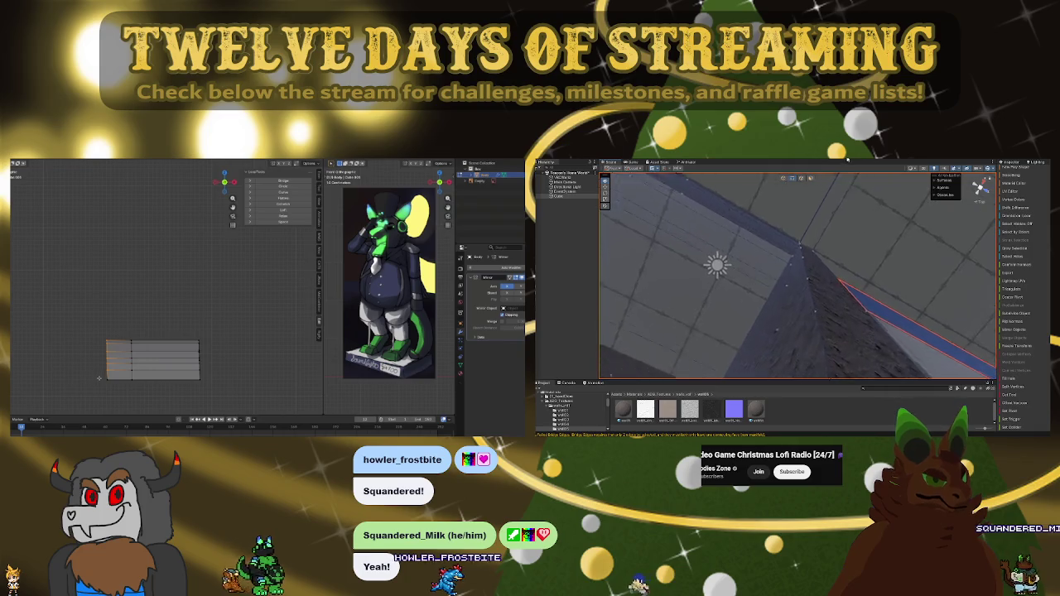
left_click_drag(867, 202, 837, 232)
left_click(101, 375)
key("g")
key("z")
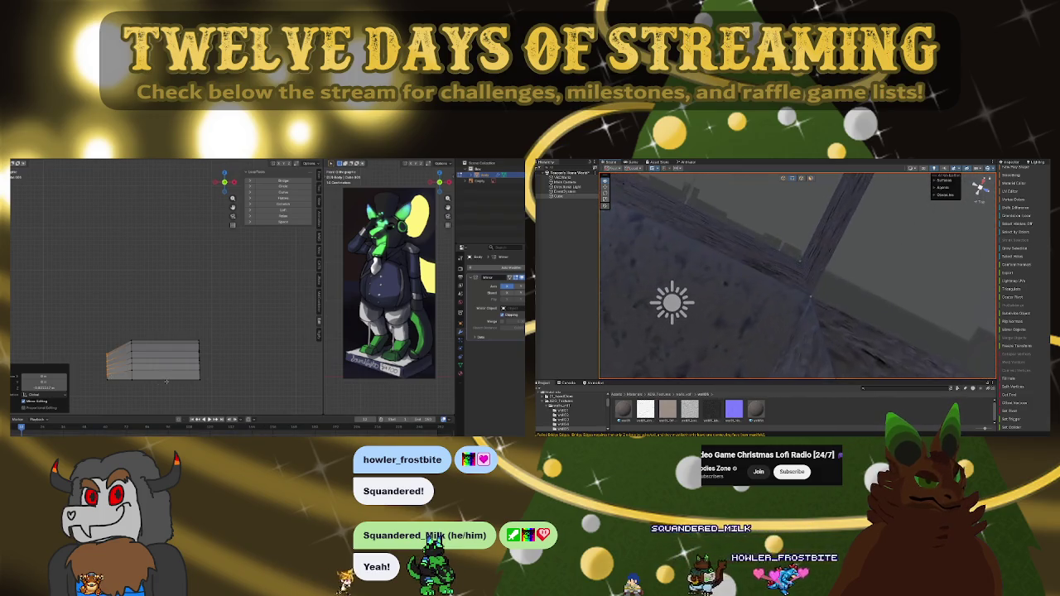
Step: Bend the flat slab into an arch and rotate it upright
key("ctrl+z")
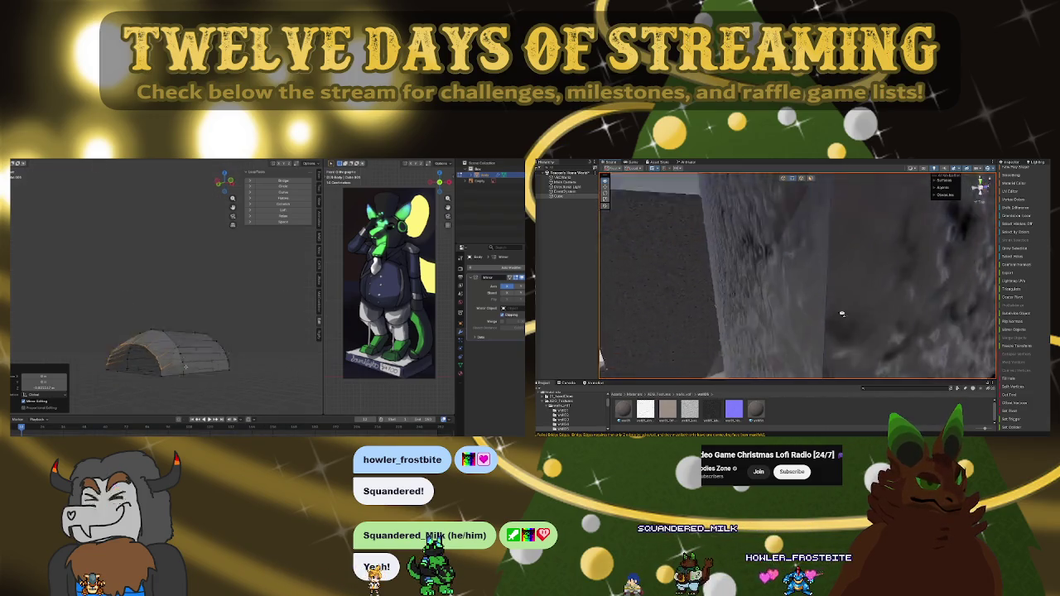
key("r")
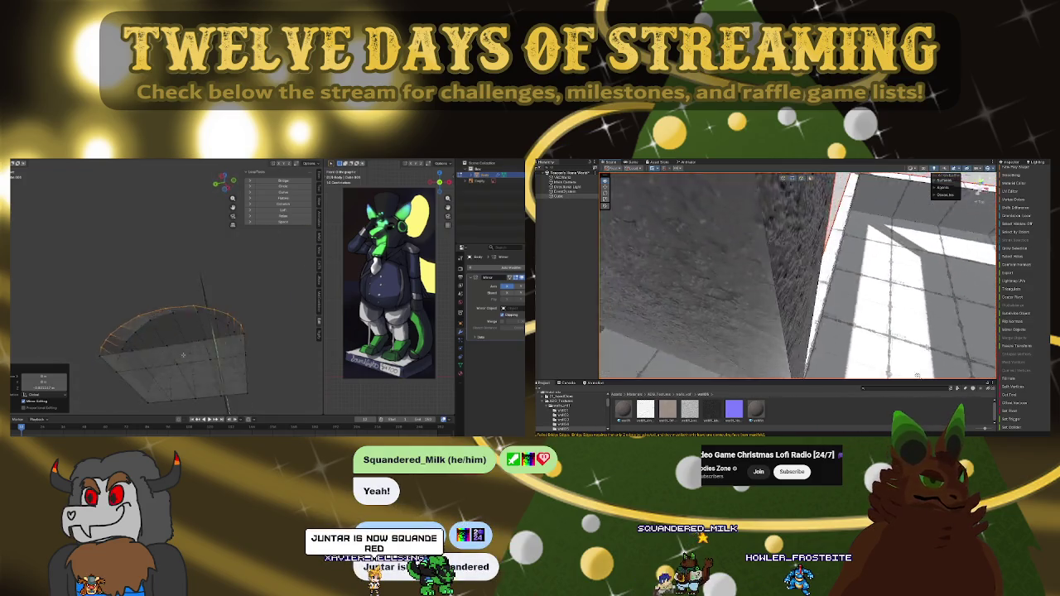
left_click(189, 350)
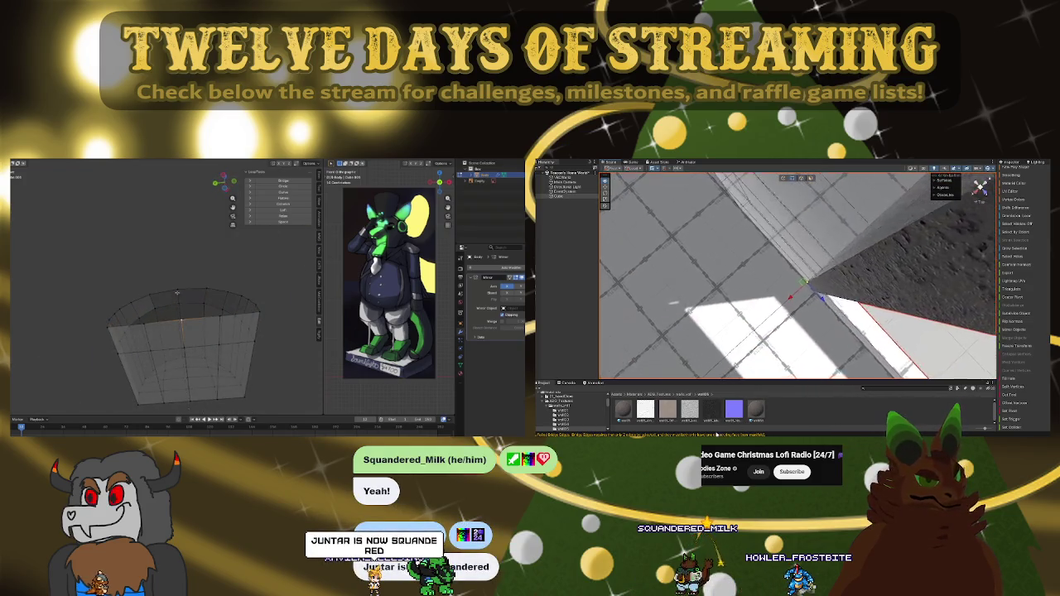
Step: Select the arch's top edge ring and scale it to widen the rim
left_click(182, 319, "ctrl")
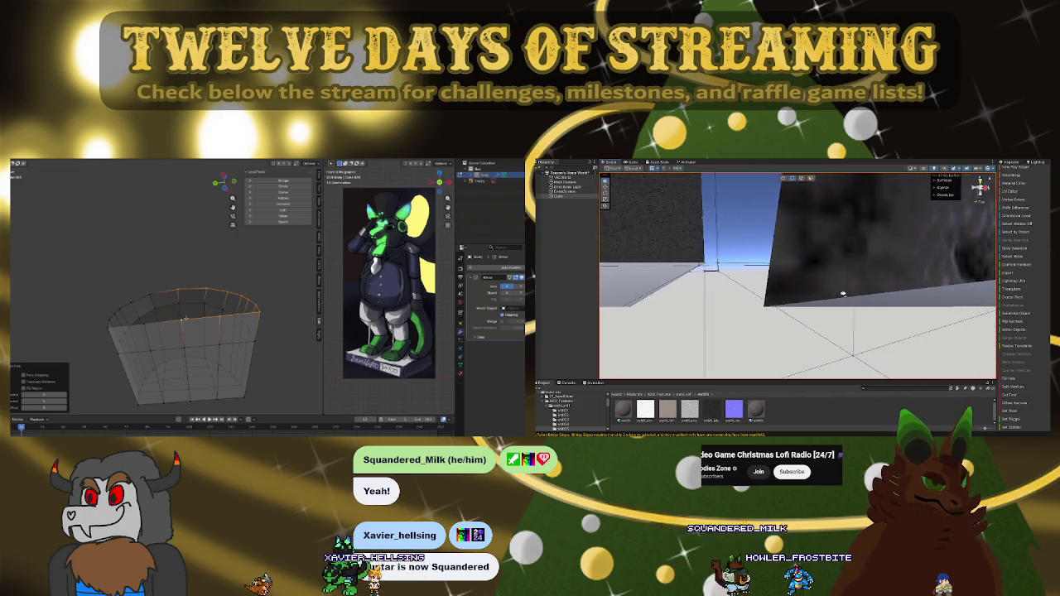
left_click(883, 241)
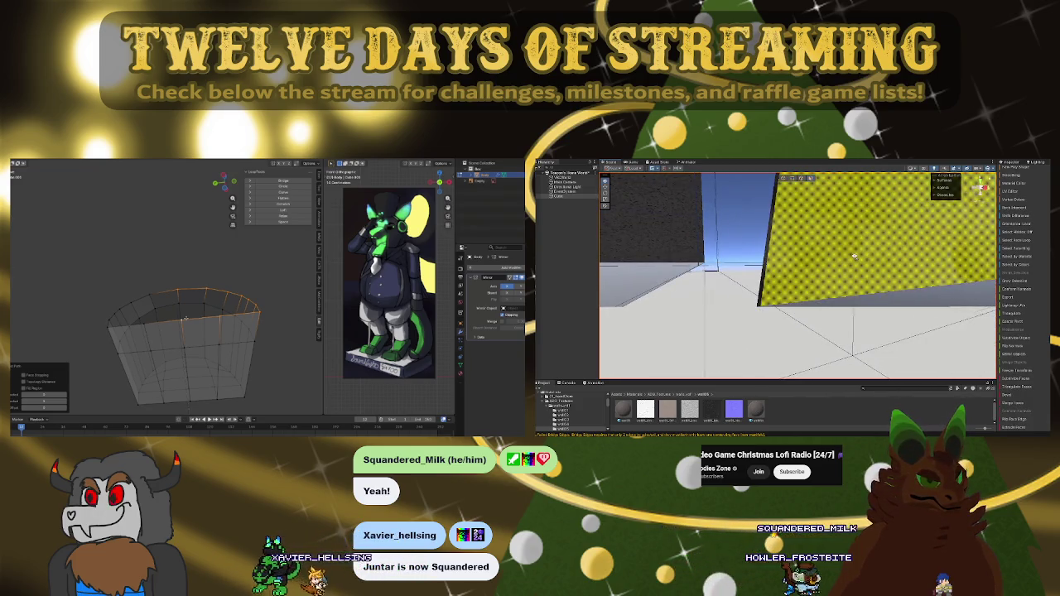
scroll(184, 319, "down", 5)
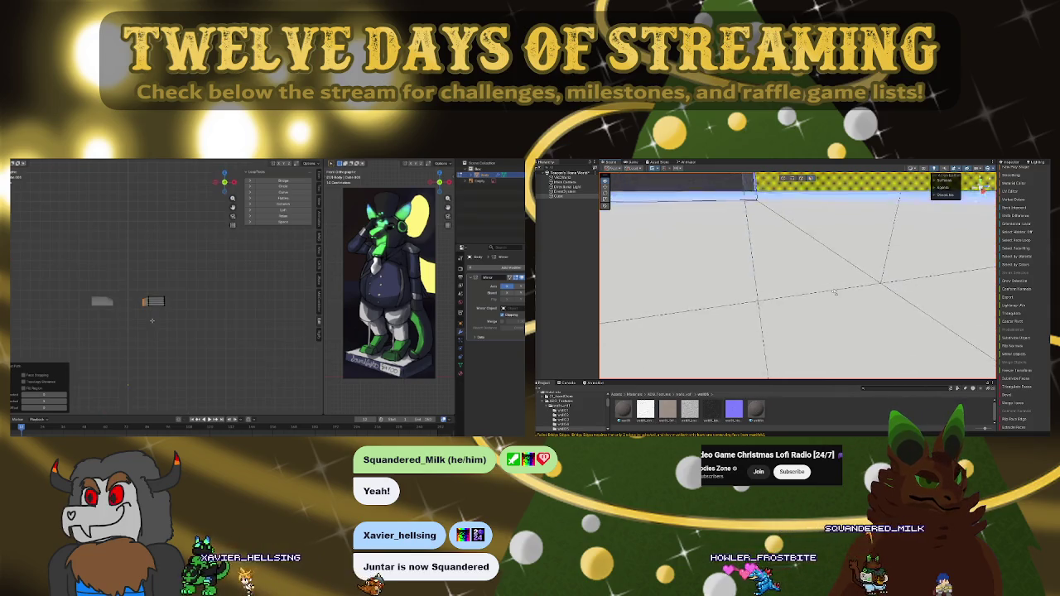
key("s")
left_click(149, 333)
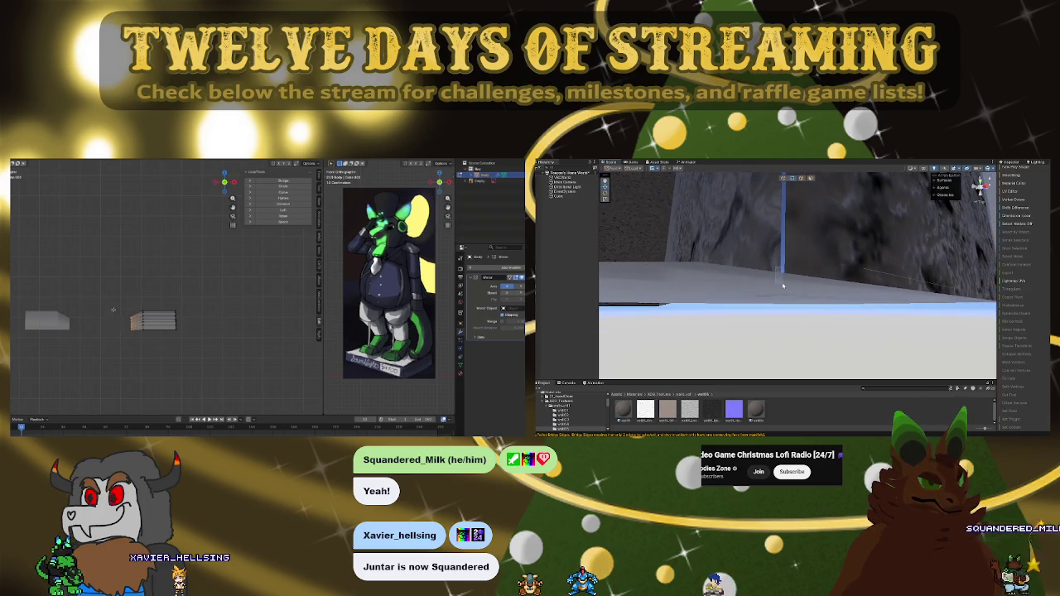
Step: Scale the stacked piece and move it sideways beside the first arch
left_click(796, 278)
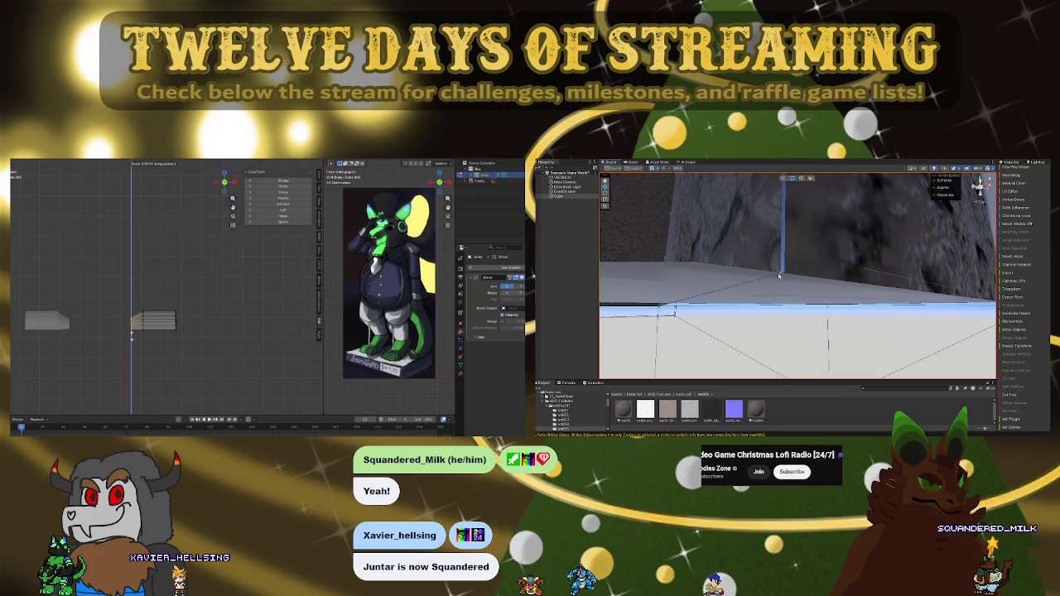
left_click(128, 331)
key("g")
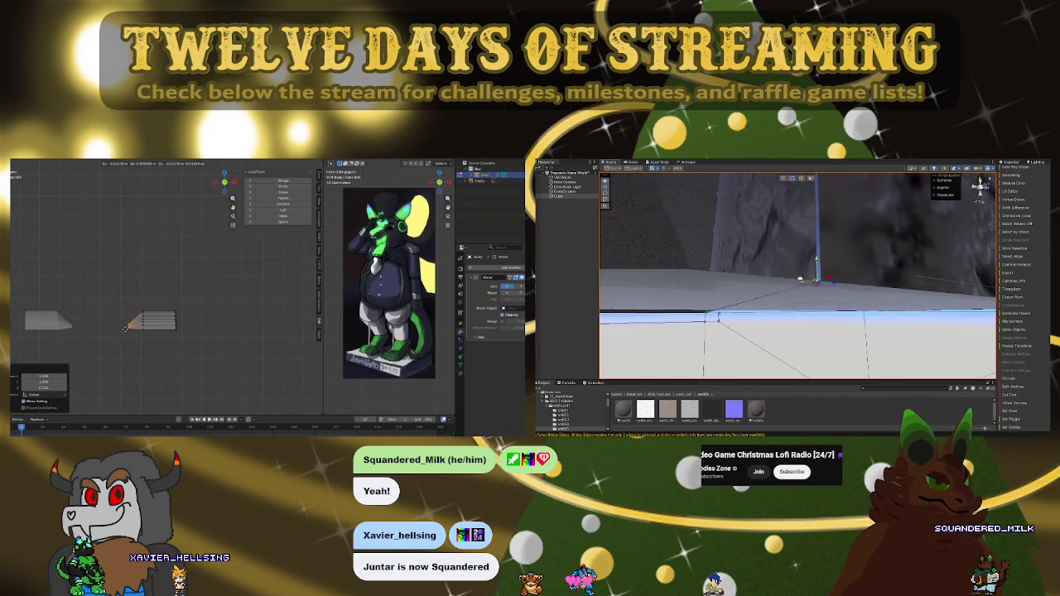
left_click(118, 328)
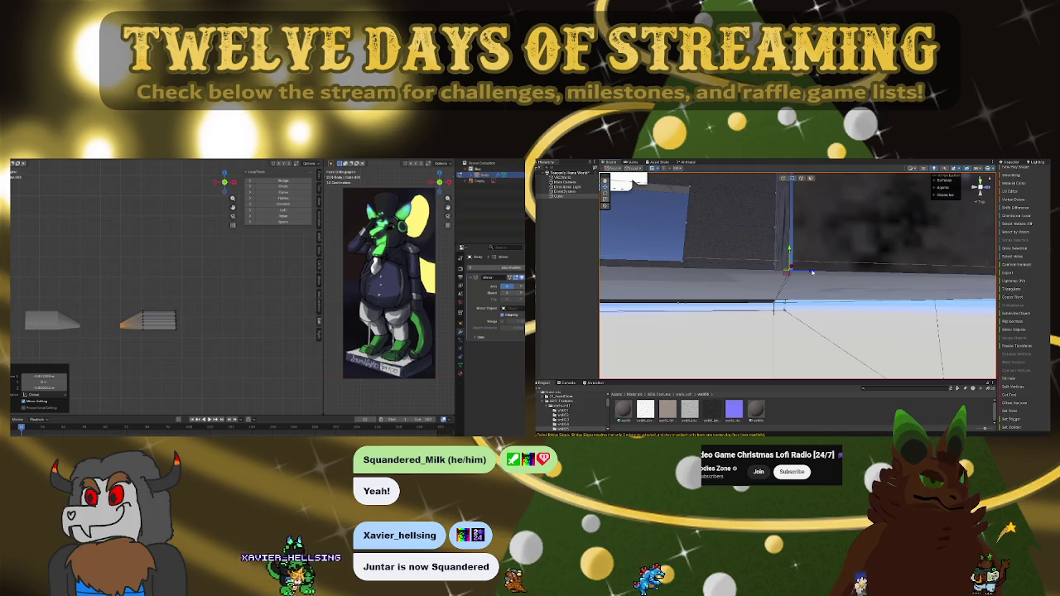
Step: Select the vertical wall edge and tilt the view down toward the floor
left_click(797, 231)
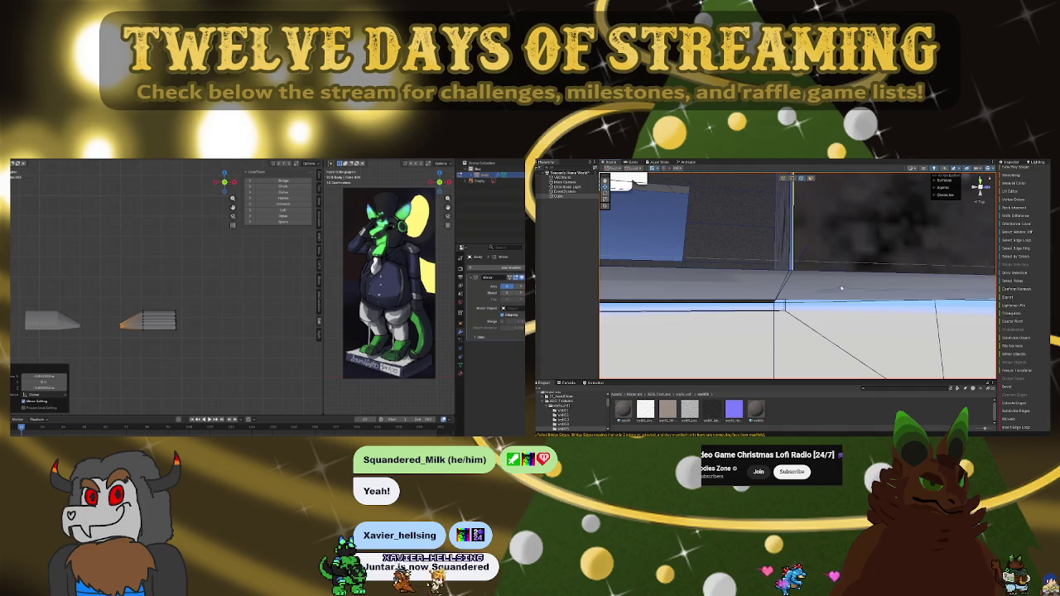
mouse_move(869, 267)
left_mouse_down()
mouse_move(890, 231)
mouse_move(613, 265)
mouse_move(598, 253)
mouse_move(900, 275)
mouse_move(877, 276)
mouse_move(846, 347)
mouse_move(833, 195)
mouse_move(842, 304)
mouse_move(857, 230)
left_mouse_up()
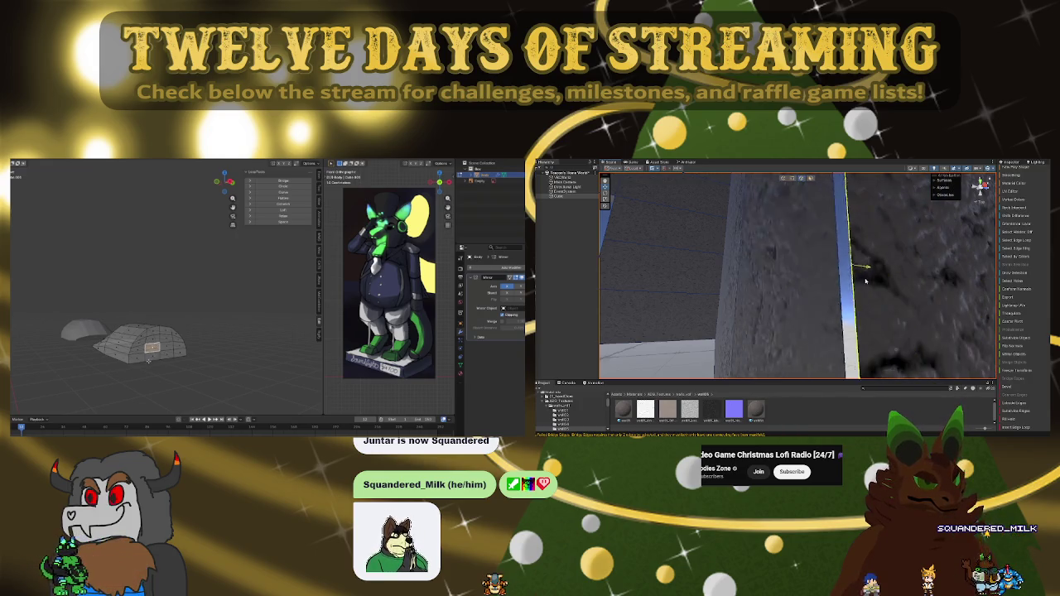
mouse_move(875, 292)
left_mouse_down()
mouse_move(863, 361)
mouse_move(839, 192)
mouse_move(888, 244)
mouse_move(794, 174)
left_mouse_up()
scroll(863, 361, "down", 3)
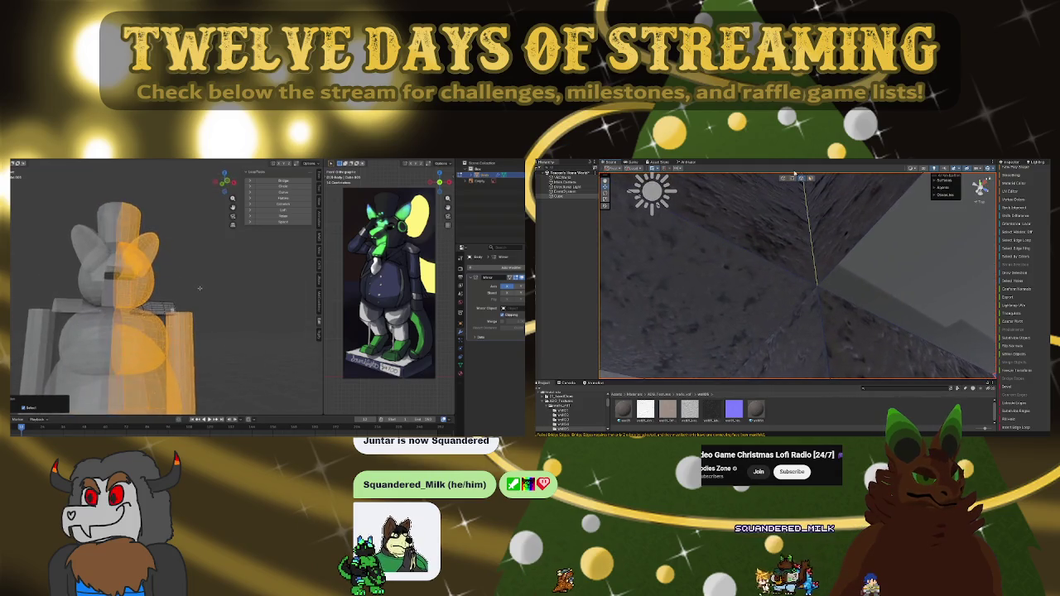
Step: Select objects at the wall corner, then orbit and pan the view around the wall edge
left_click(817, 286)
mouse_move(817, 286)
left_mouse_down()
mouse_move(845, 365)
mouse_move(813, 186)
left_mouse_up()
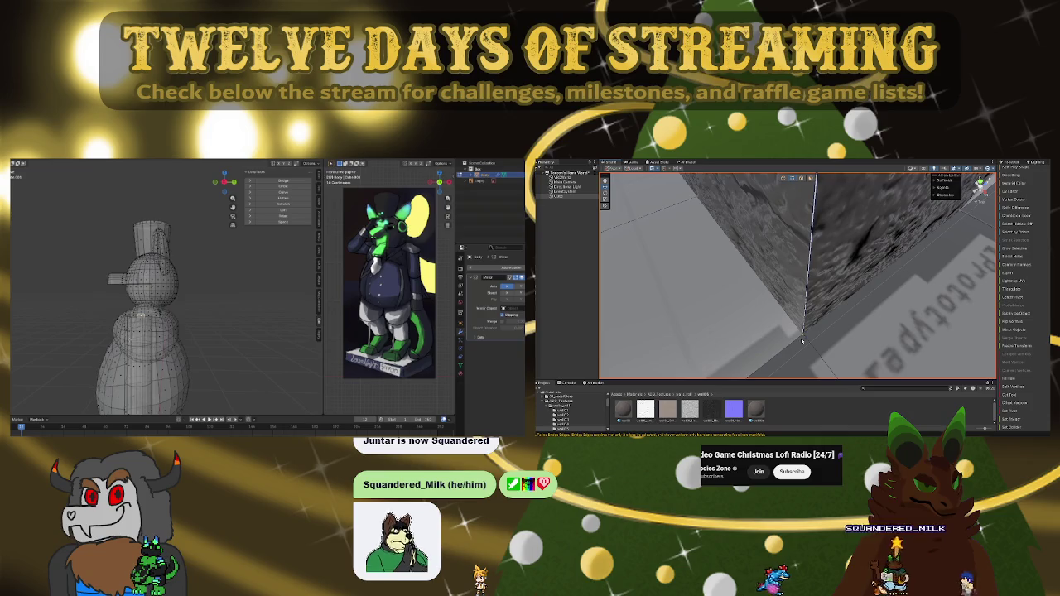
left_click(802, 336)
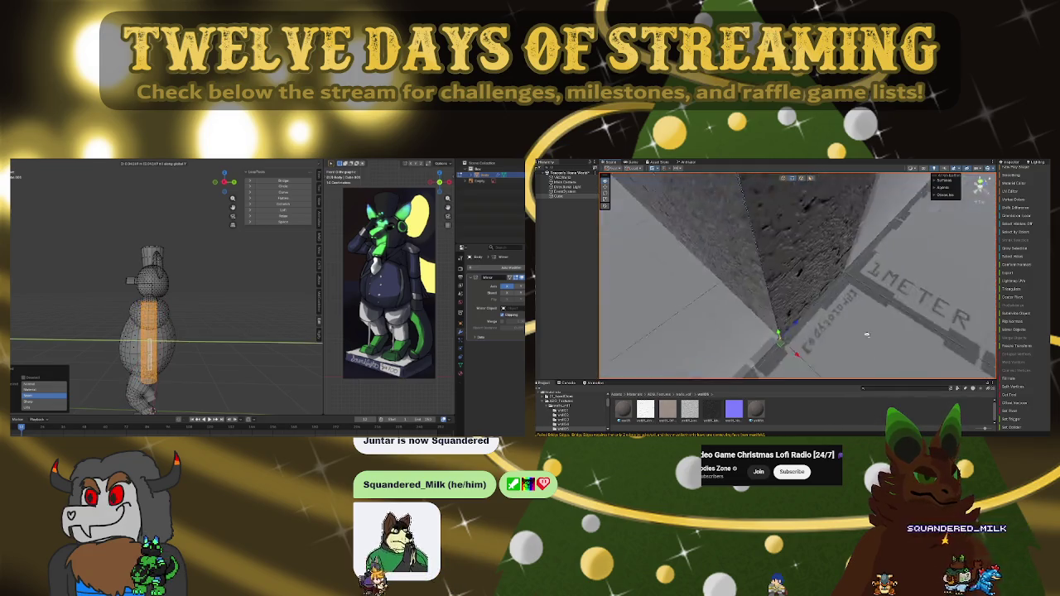
left_click_drag(857, 377, 792, 354)
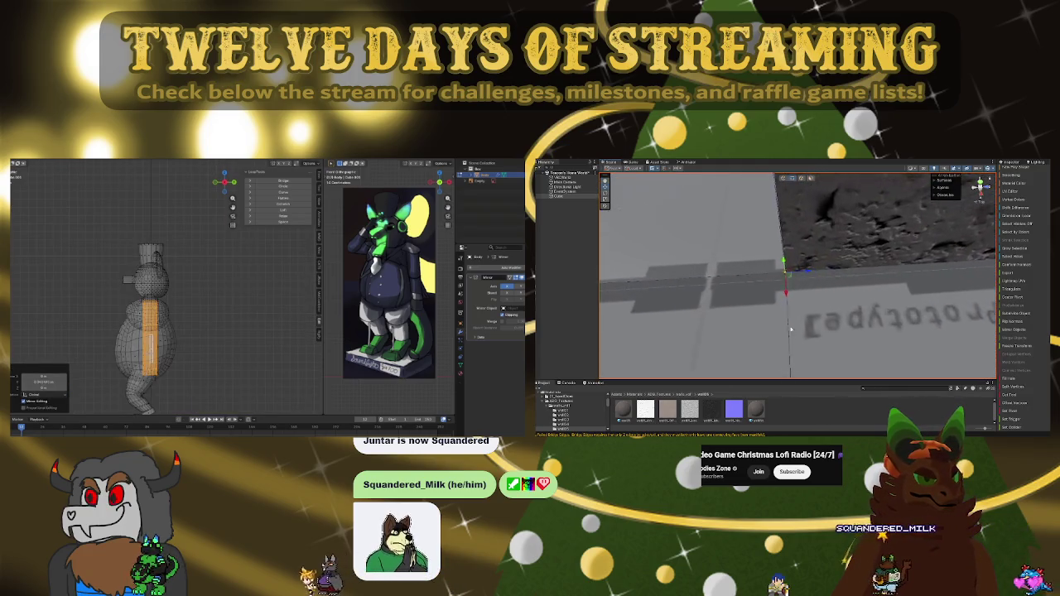
left_click(783, 264)
mouse_move(786, 298)
left_mouse_down()
mouse_move(865, 283)
mouse_move(843, 286)
mouse_move(906, 222)
mouse_move(851, 239)
mouse_move(849, 263)
mouse_move(850, 252)
left_mouse_up()
mouse_move(829, 285)
left_mouse_down()
mouse_move(833, 209)
mouse_move(730, 246)
mouse_move(823, 206)
mouse_move(787, 249)
left_mouse_up()
mouse_move(764, 434)
left_mouse_down()
mouse_move(792, 415)
mouse_move(814, 424)
left_mouse_up()
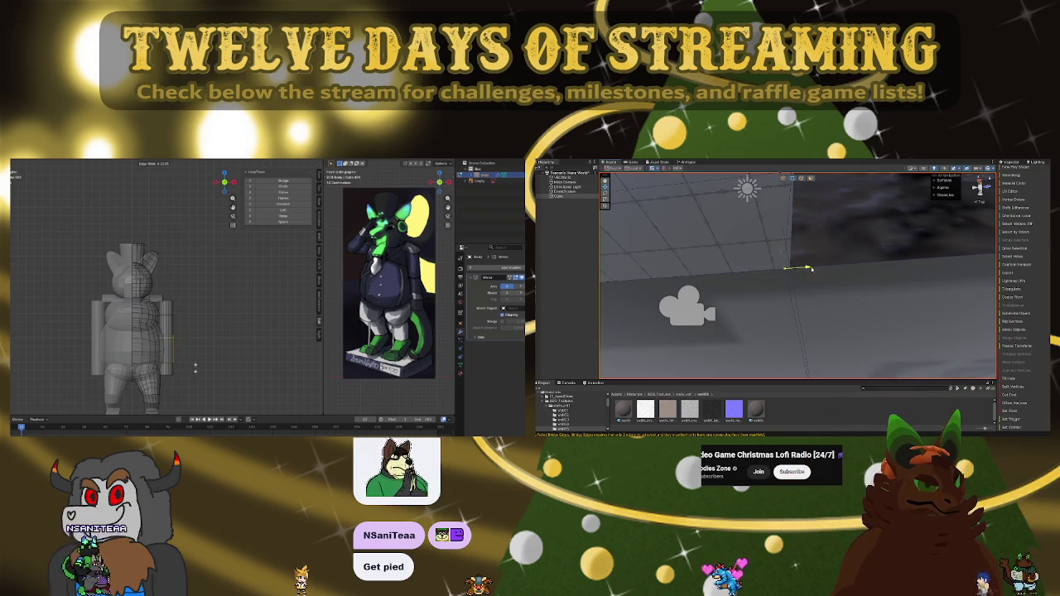
Step: Frame the selected object and move geometry to reshape the mirrored body
mouse_move(809, 269)
left_mouse_down()
mouse_move(800, 268)
mouse_move(847, 299)
mouse_move(867, 350)
mouse_move(864, 328)
mouse_move(874, 345)
left_mouse_up()
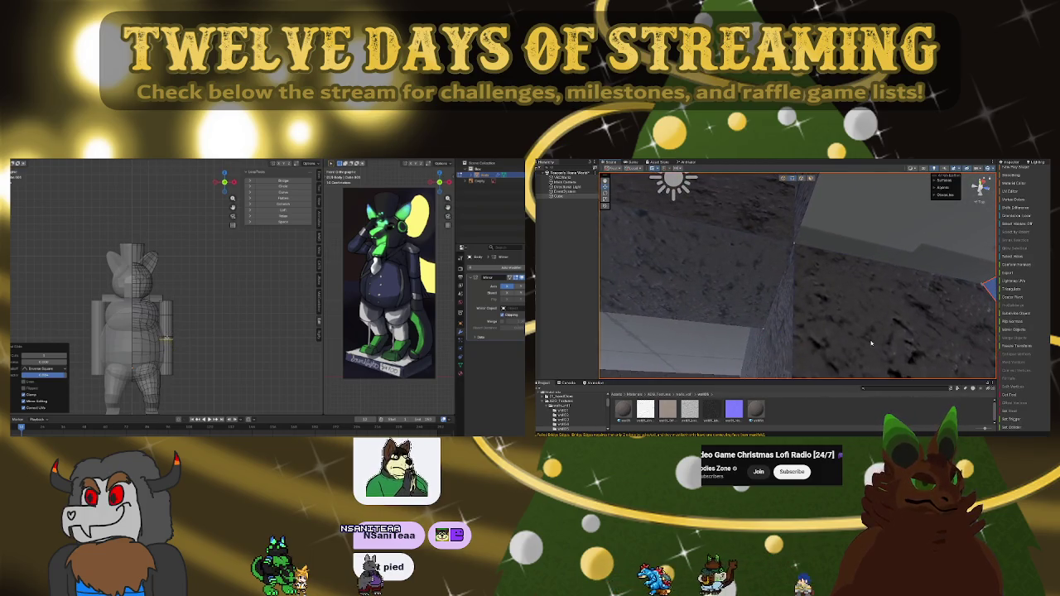
left_click(874, 341)
key("f")
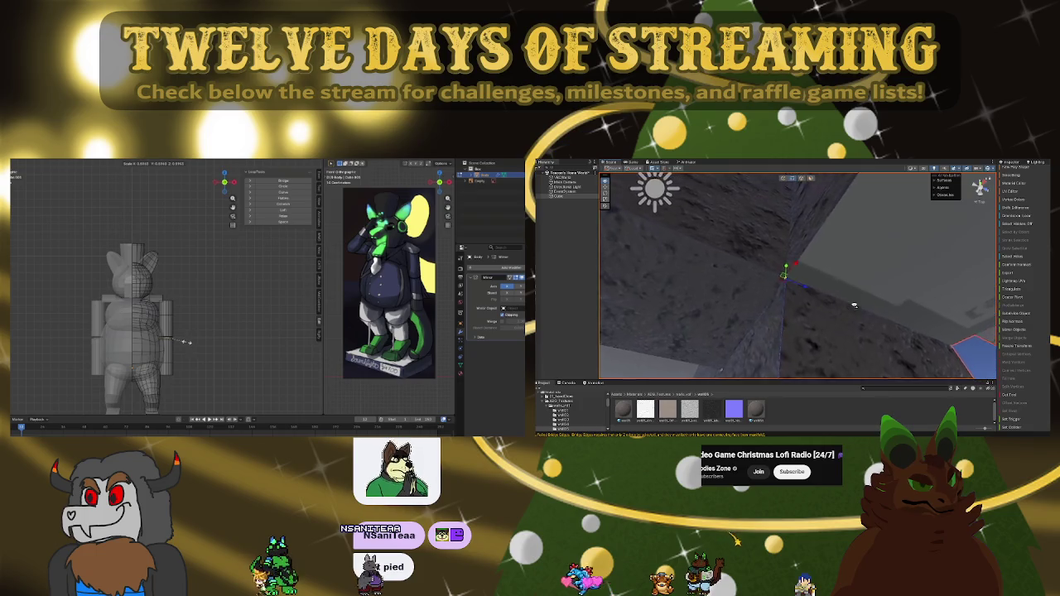
mouse_move(845, 302)
left_mouse_down()
mouse_move(827, 307)
mouse_move(861, 293)
left_mouse_up()
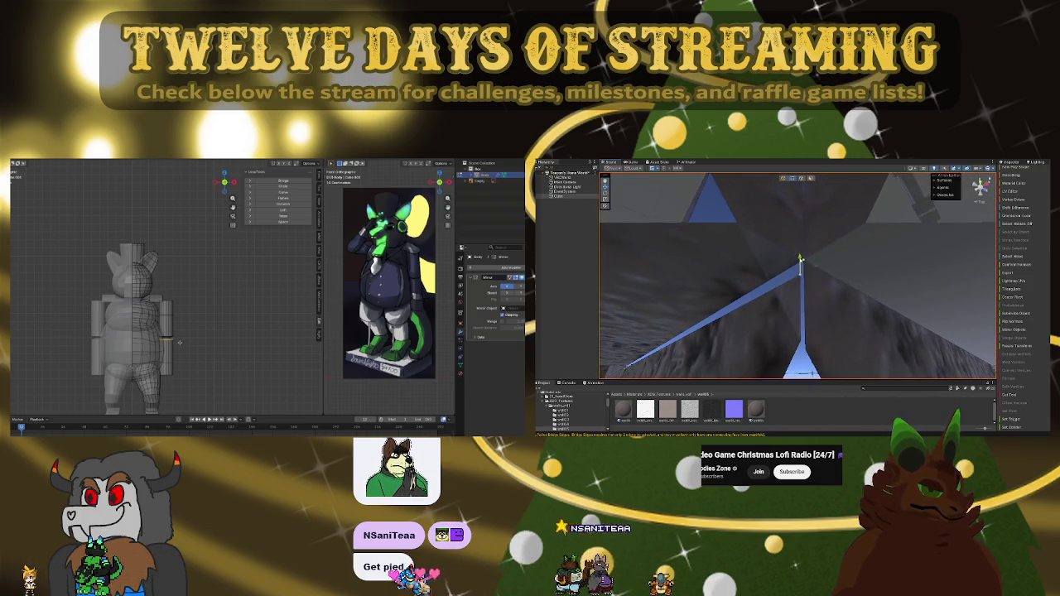
left_click_drag(179, 342, 171, 365)
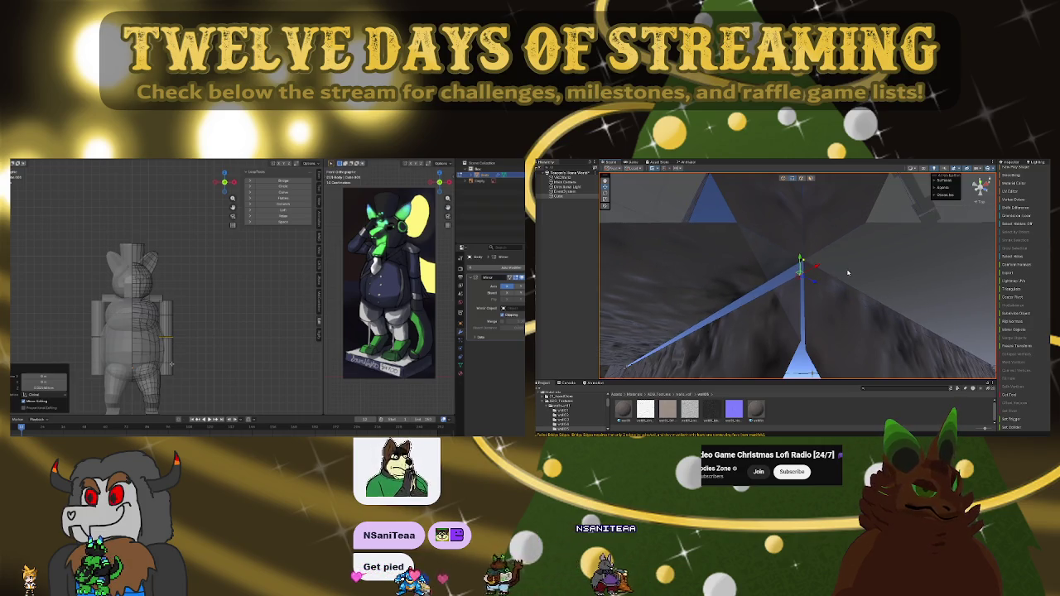
mouse_move(852, 309)
left_mouse_down()
mouse_move(859, 320)
mouse_move(961, 326)
left_mouse_up()
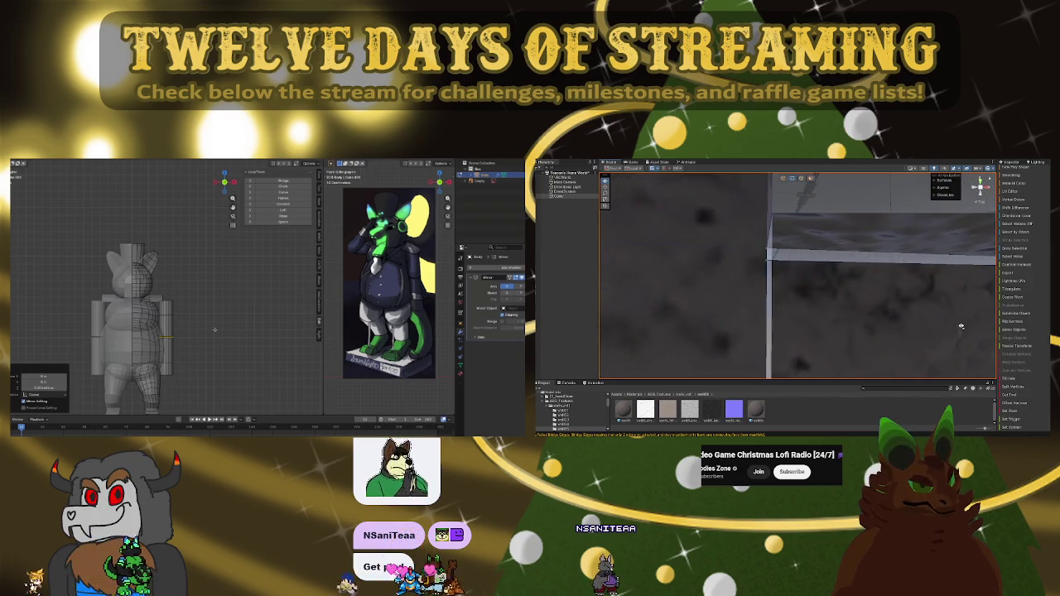
left_click_drag(846, 265, 779, 260)
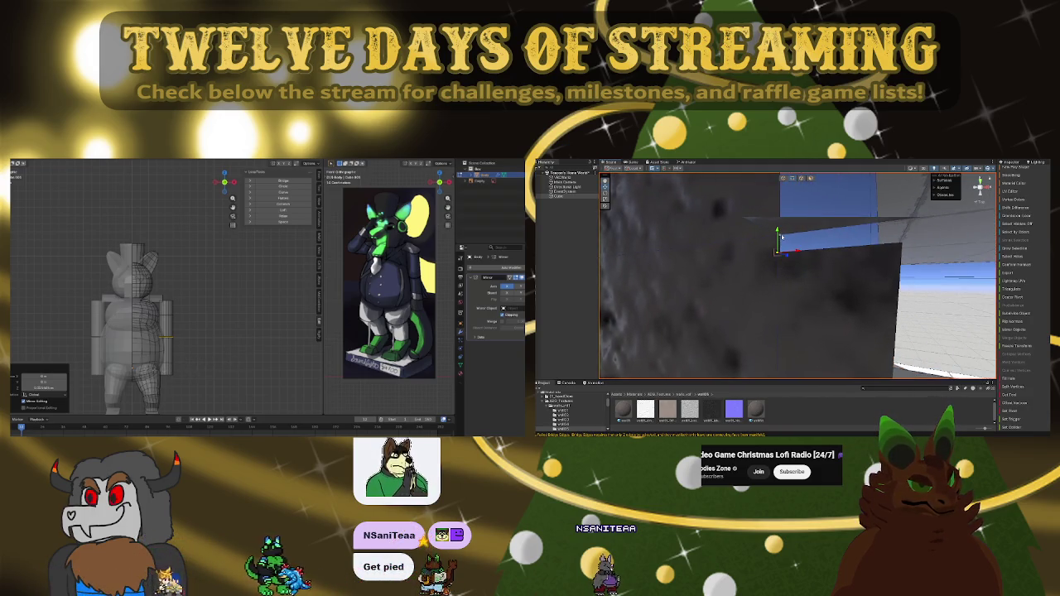
Step: Apply a vertex edit to the blue wall pieces, then give the character Shade Smooth
left_click(803, 249)
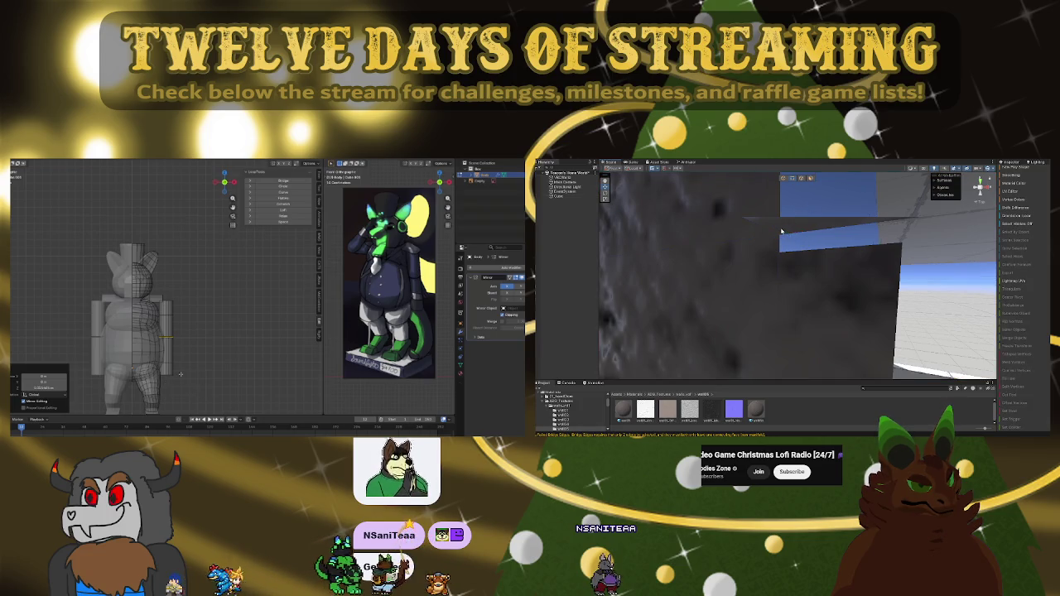
left_click(781, 232)
left_click(777, 254)
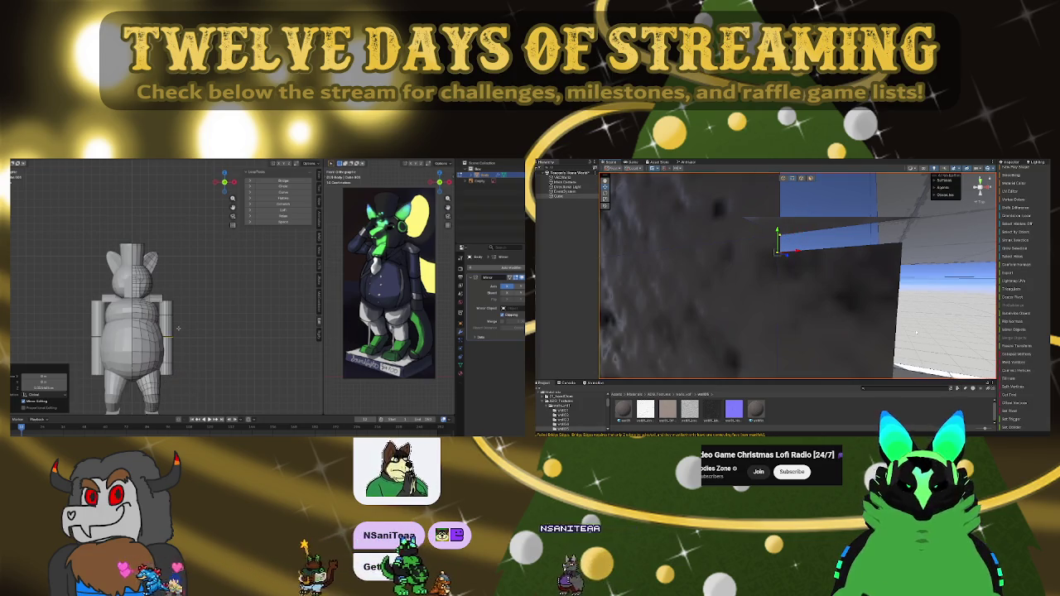
left_click(1030, 356)
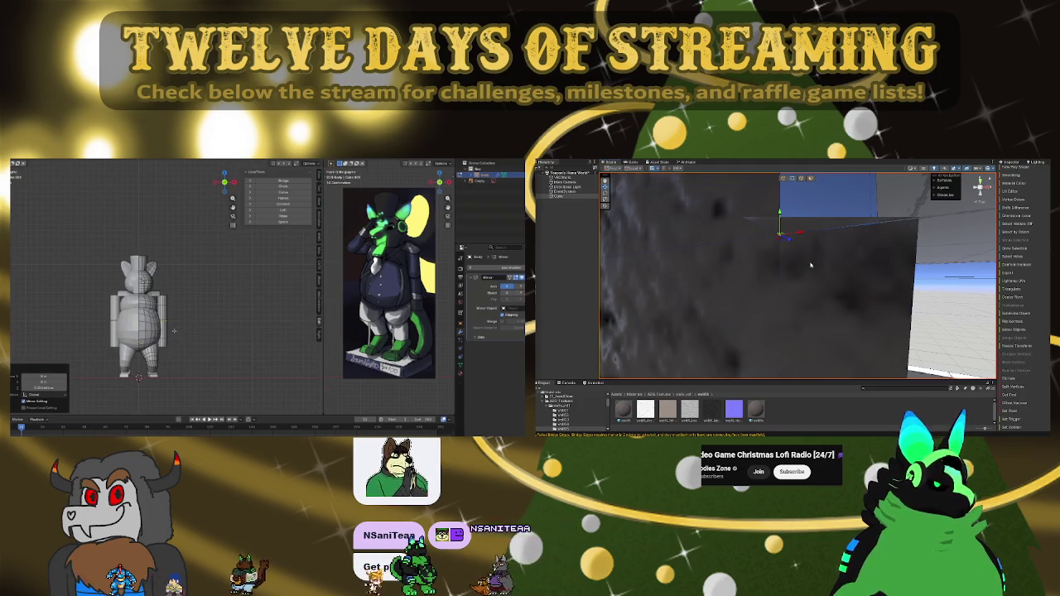
right_click(170, 316)
left_click(161, 318)
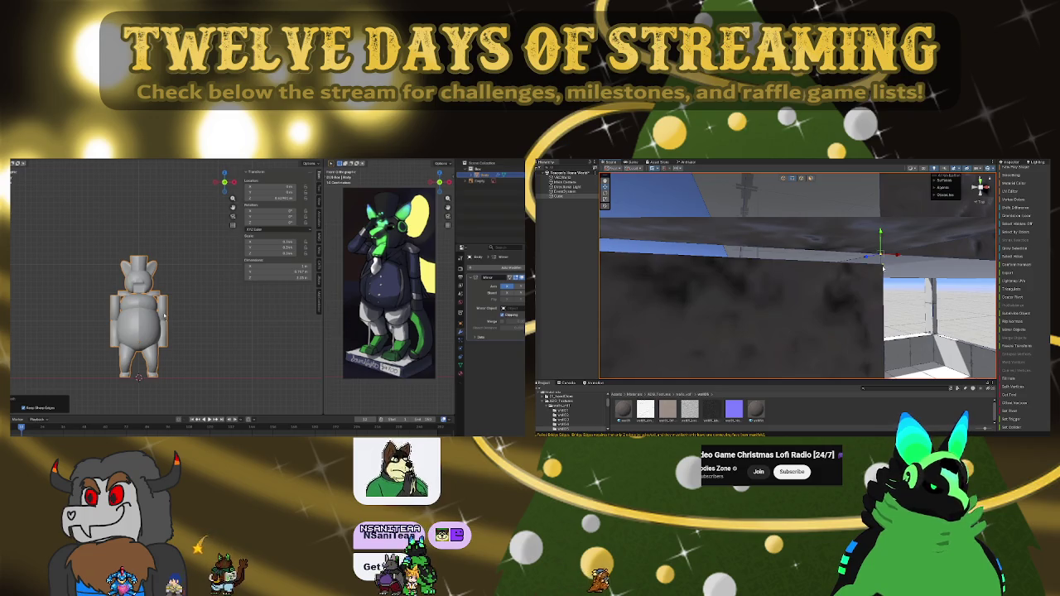
Step: Apply another vertex edit to the wall, then select the dark wall and orbit around it
left_click(1025, 356)
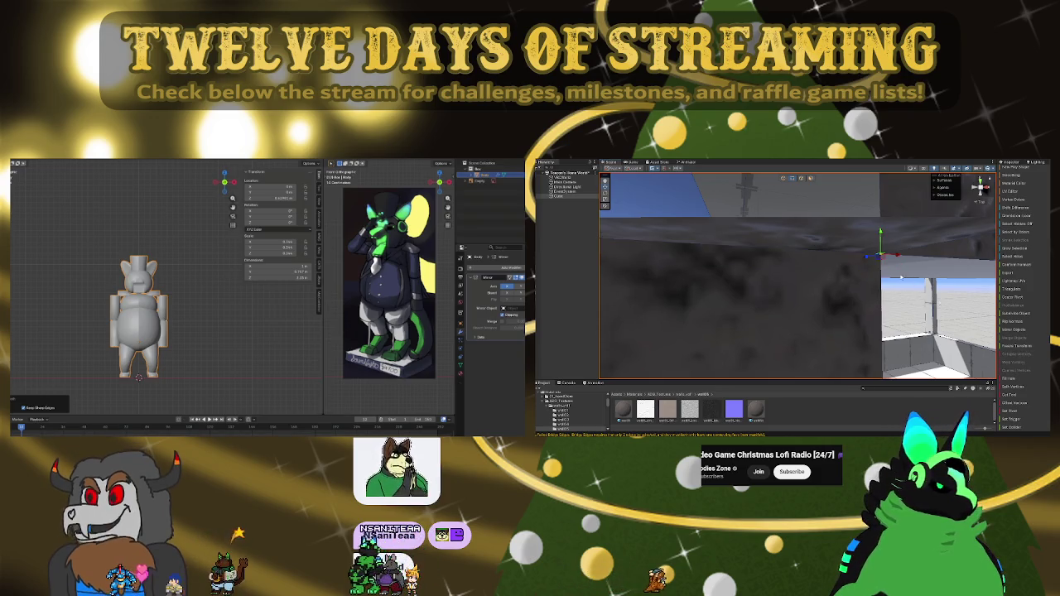
scroll(736, 269, "up", 2)
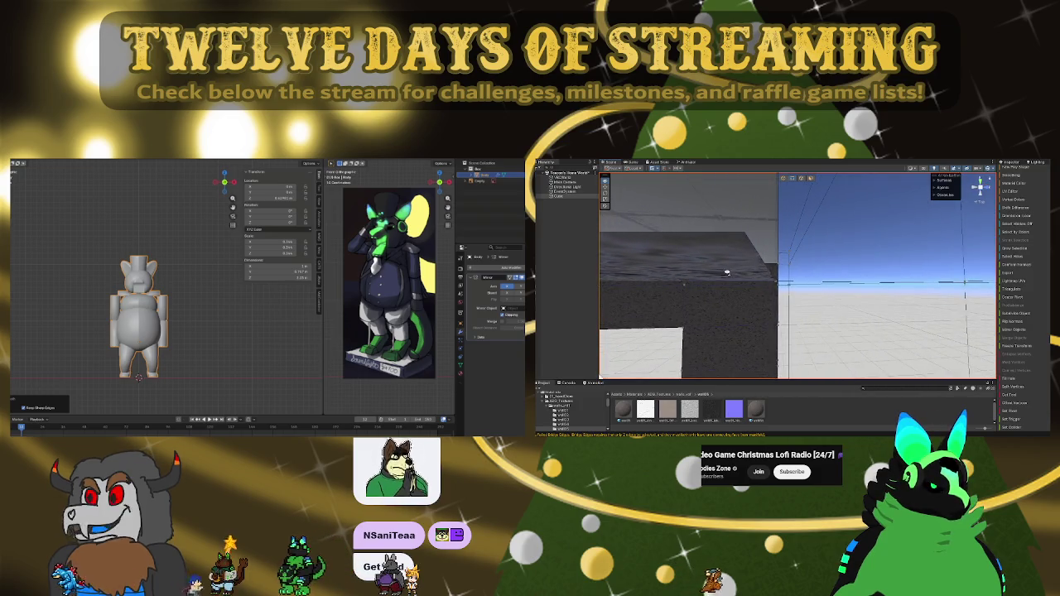
scroll(727, 273, "up", 2)
mouse_move(787, 354)
left_mouse_down()
mouse_move(874, 389)
mouse_move(853, 406)
mouse_move(781, 410)
left_mouse_up()
scroll(767, 311, "up", 3)
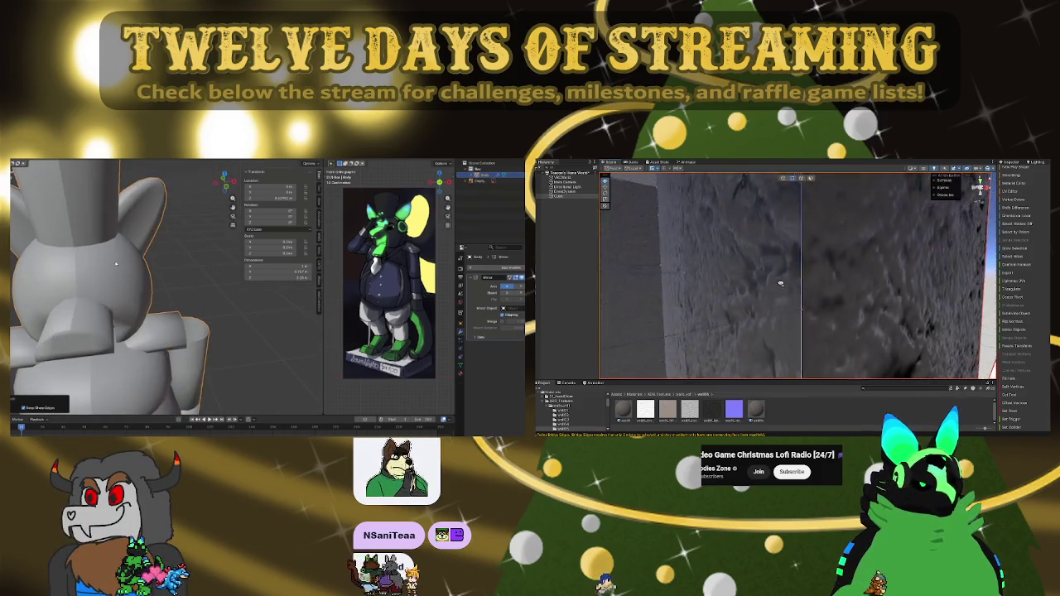
mouse_move(780, 283)
left_mouse_down()
mouse_move(764, 312)
mouse_move(821, 416)
mouse_move(784, 383)
mouse_move(774, 405)
mouse_move(800, 312)
left_mouse_up()
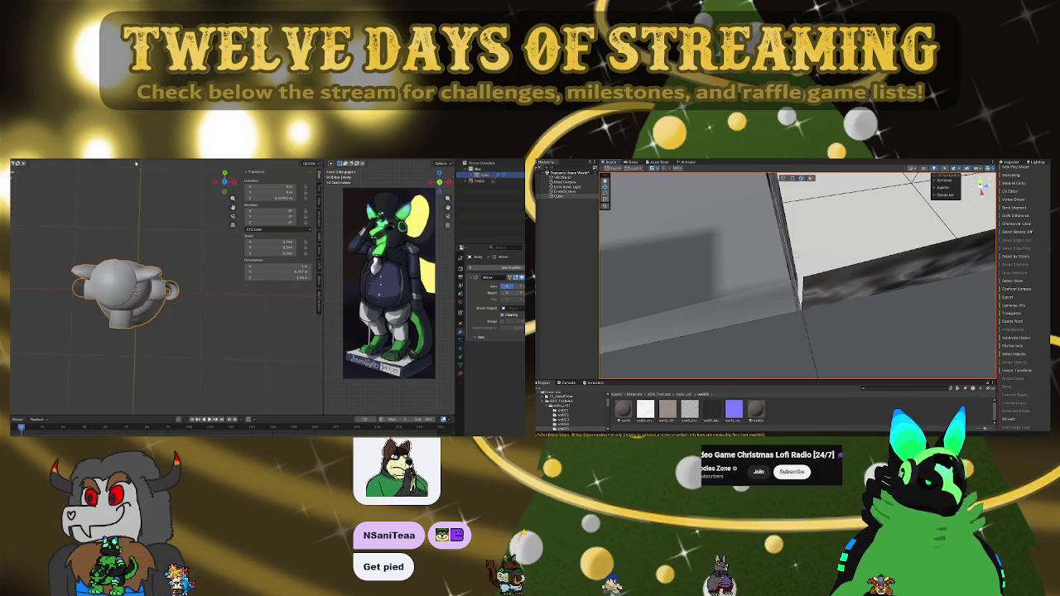
left_click(822, 305)
mouse_move(823, 306)
left_mouse_down()
mouse_move(854, 282)
mouse_move(829, 314)
mouse_move(797, 273)
mouse_move(832, 260)
mouse_move(858, 335)
mouse_move(844, 205)
mouse_move(876, 207)
left_mouse_up()
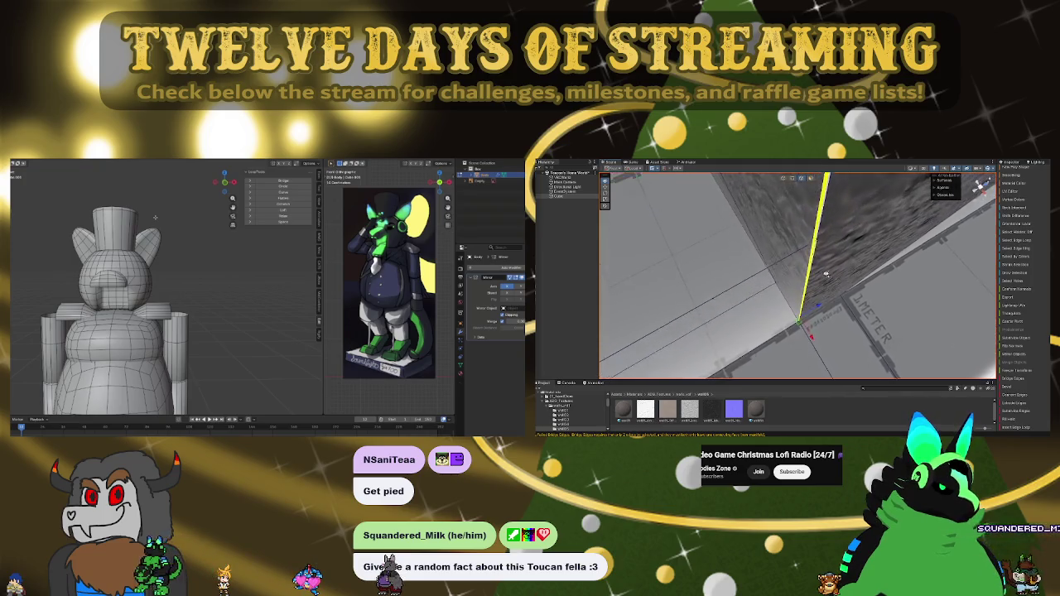
Step: Turn the view into the wall corner and frame the selected object
left_click_drag(837, 260, 836, 255)
scroll(821, 240, "up", 3)
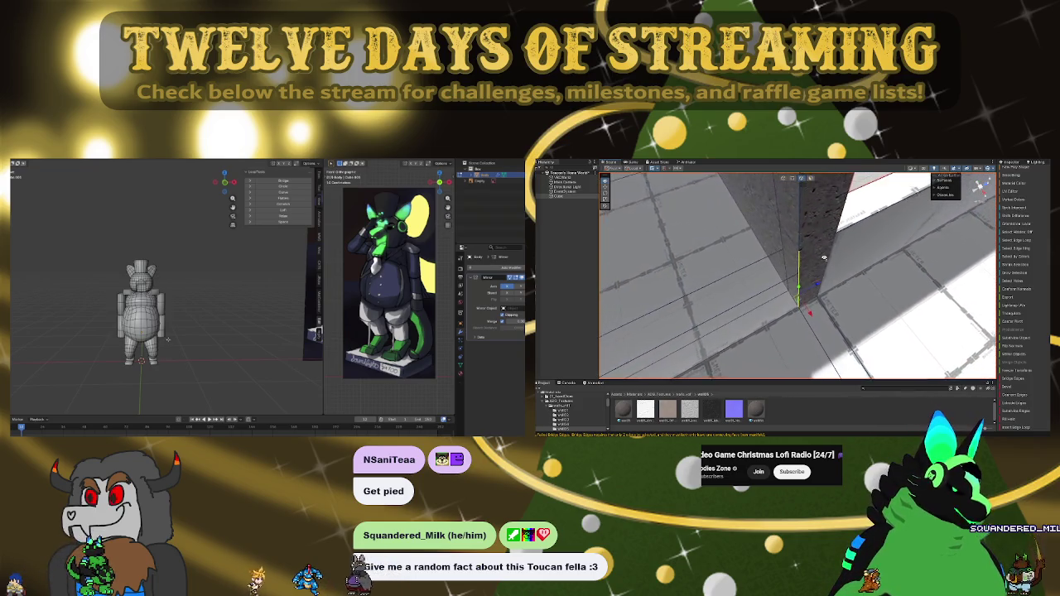
left_click_drag(824, 258, 822, 429)
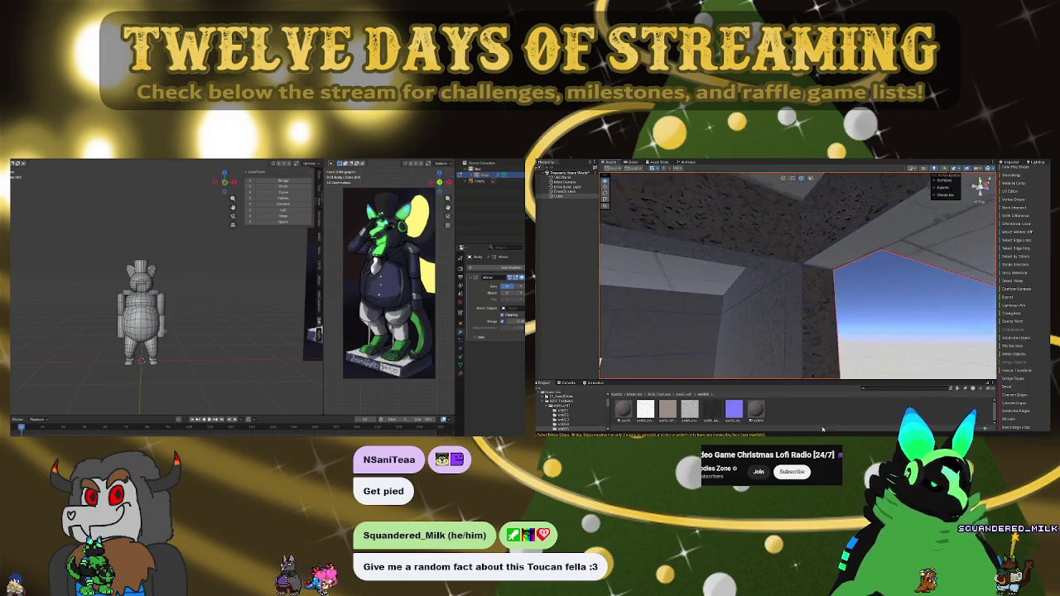
key("f")
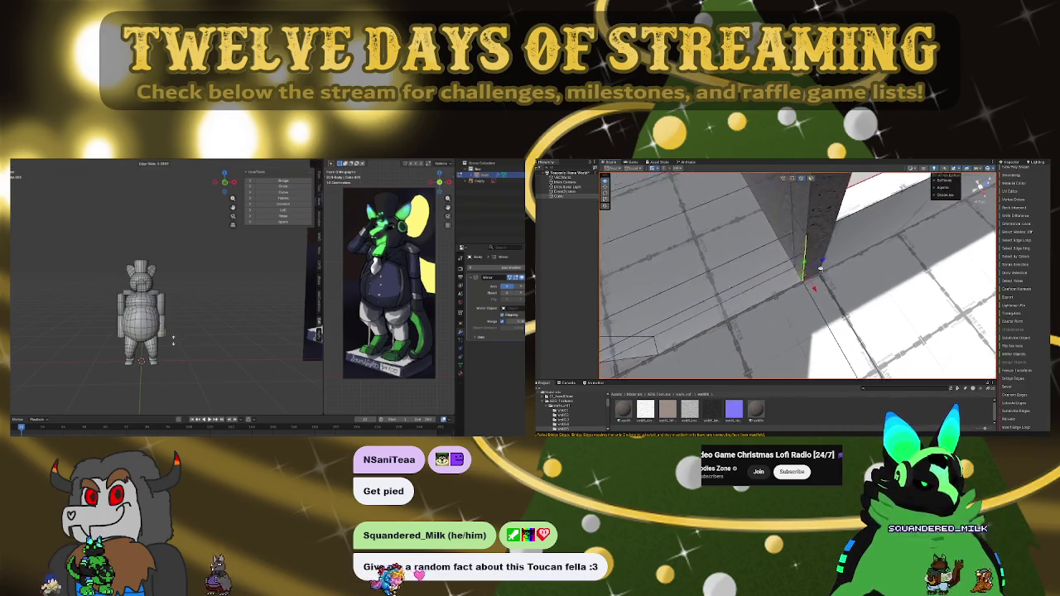
scroll(825, 272, "down", 1)
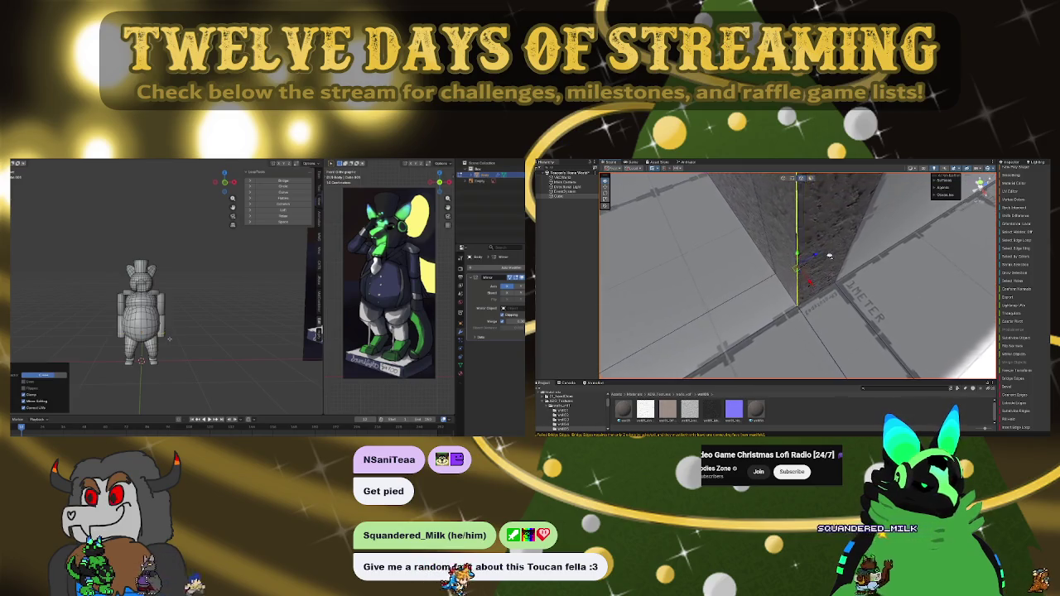
scroll(826, 289, "down", 3)
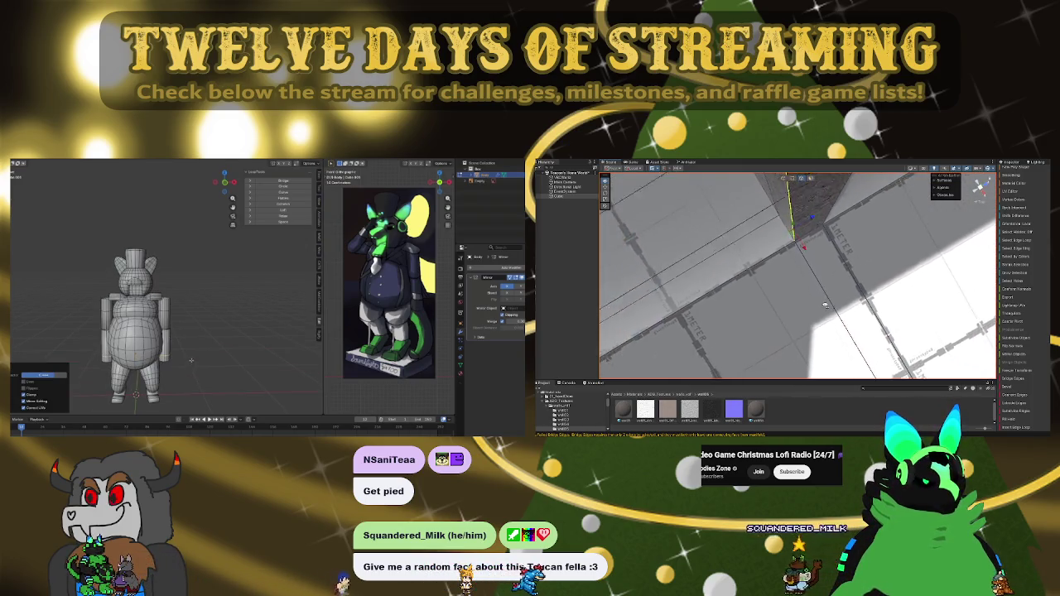
scroll(825, 305, "up", 5)
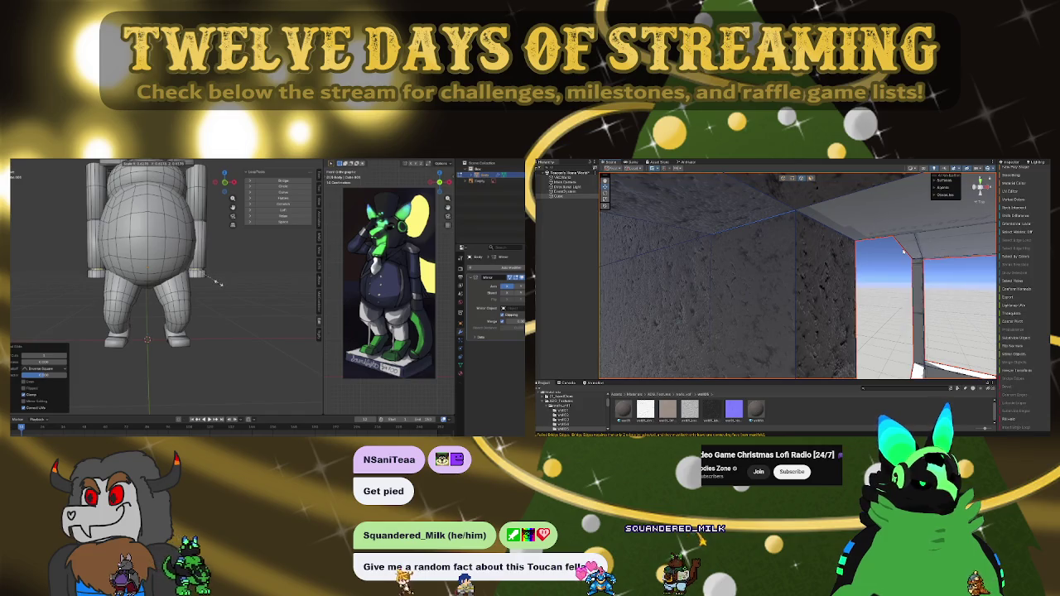
Step: Duplicate a grey panel object, deselect it, and look toward the floor beside the pillar
key("ctrl+d")
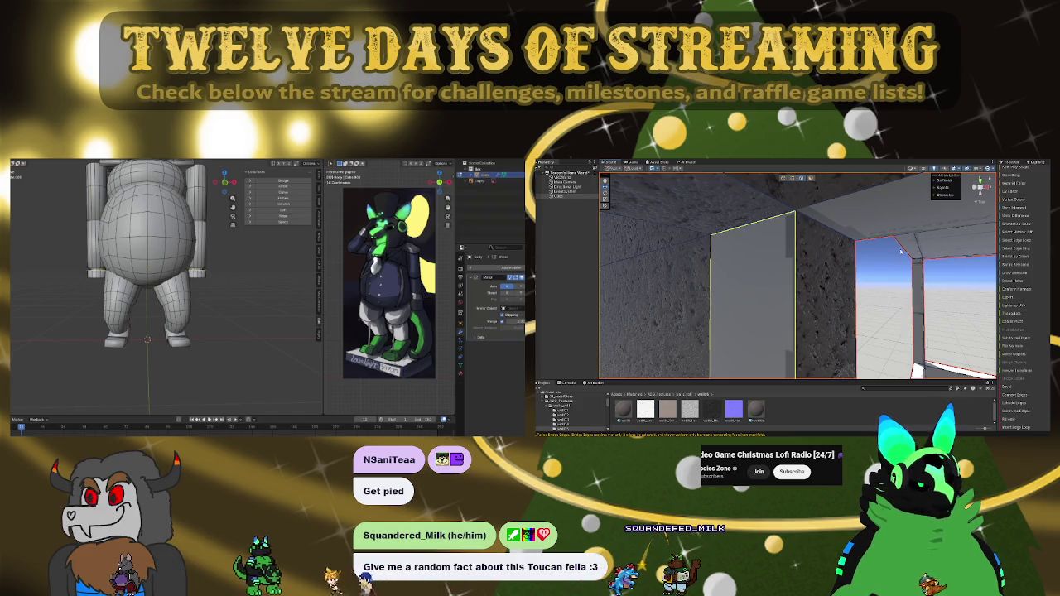
mouse_move(870, 269)
left_mouse_down()
mouse_move(829, 278)
mouse_move(857, 229)
left_mouse_up()
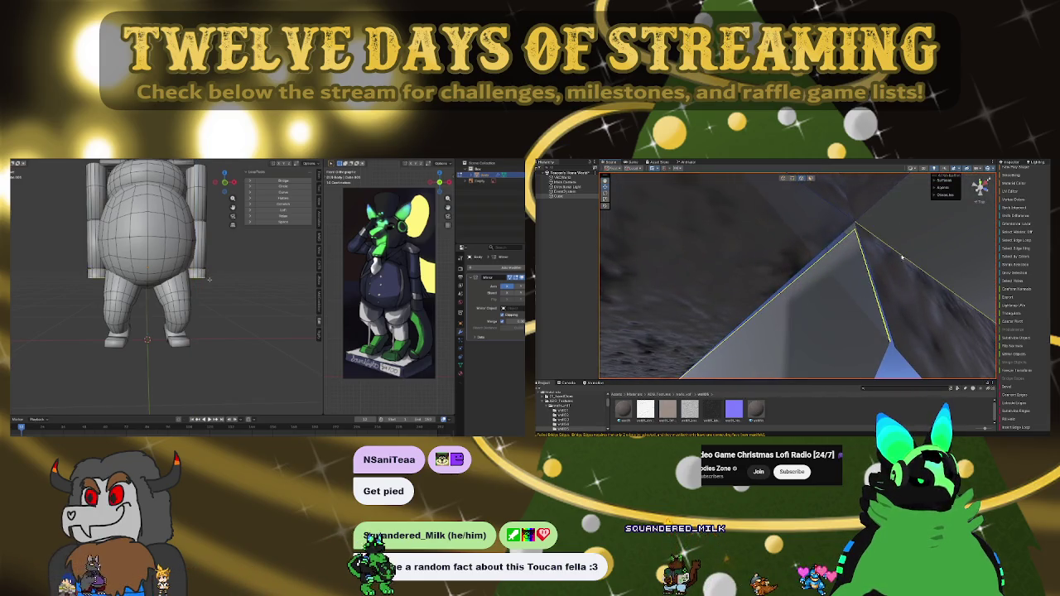
left_click(903, 259)
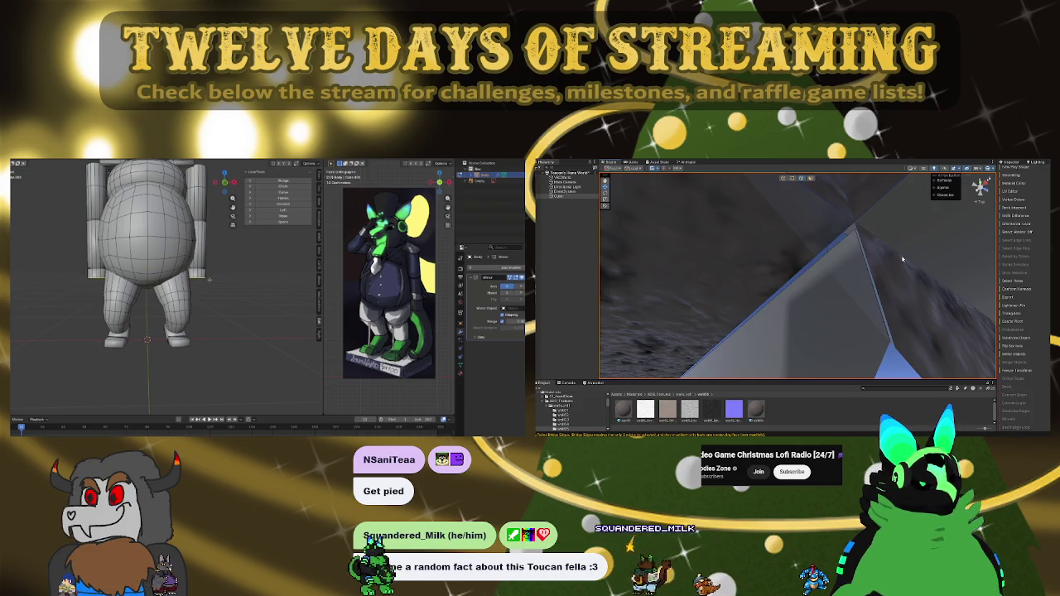
mouse_move(903, 259)
left_mouse_down()
mouse_move(871, 290)
mouse_move(884, 390)
mouse_move(798, 395)
left_mouse_up()
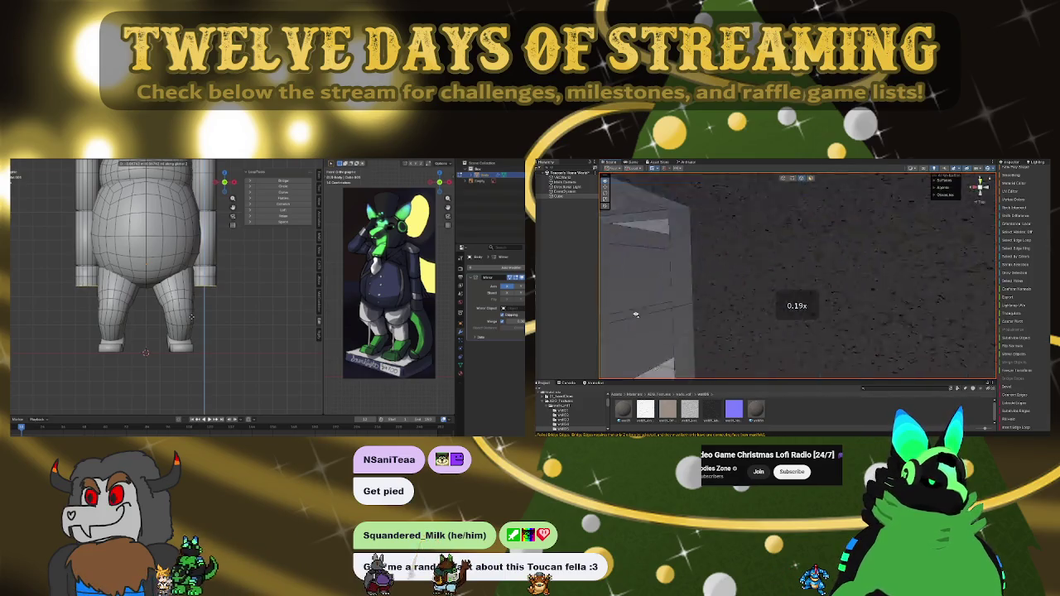
scroll(691, 305, "down", 2)
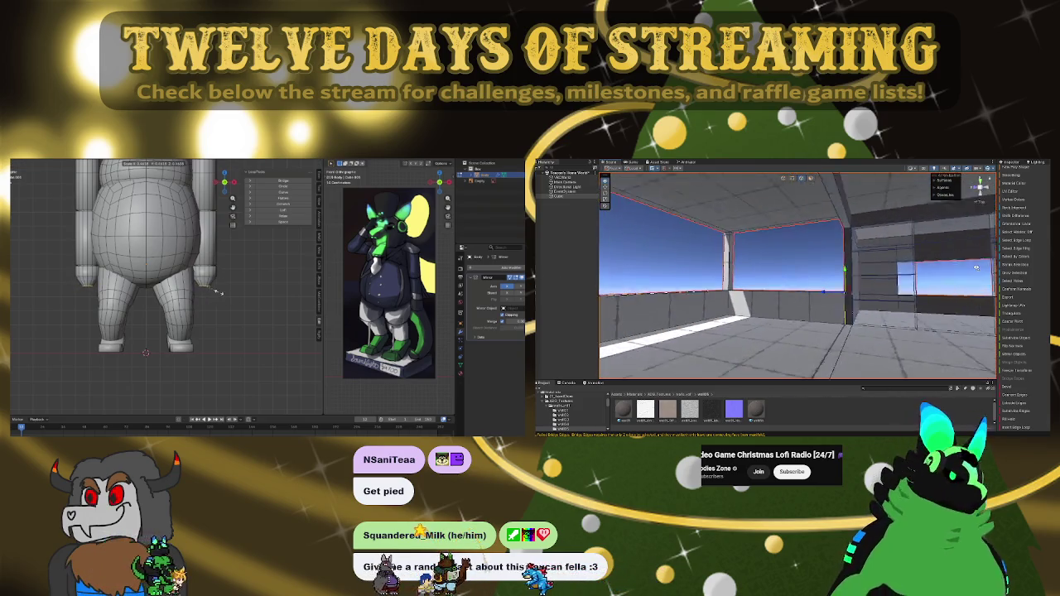
key("d")
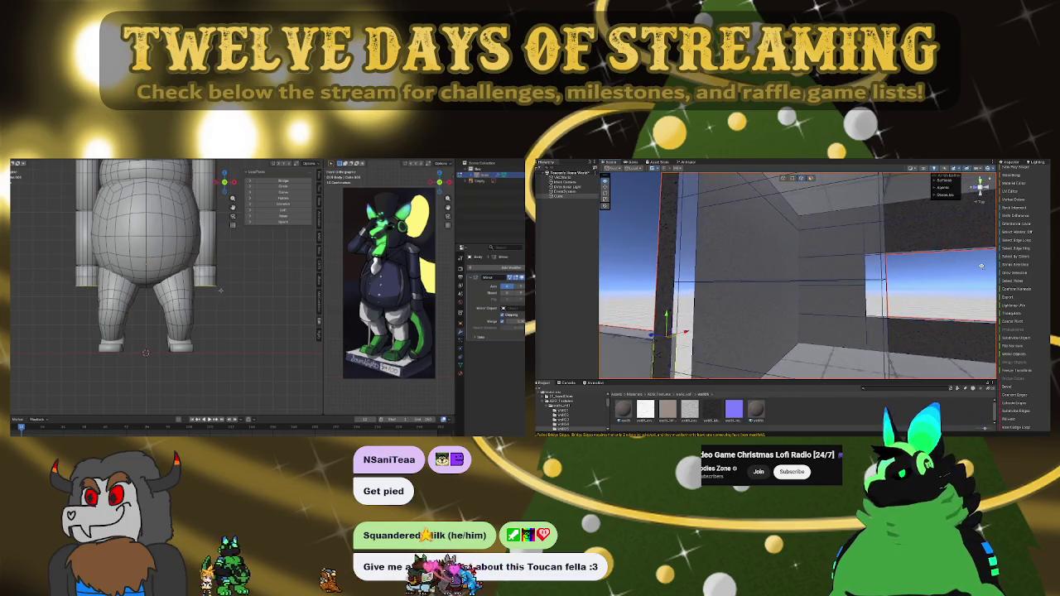
mouse_move(914, 274)
left_mouse_down()
mouse_move(838, 343)
mouse_move(846, 355)
mouse_move(835, 358)
mouse_move(869, 362)
mouse_move(833, 370)
left_mouse_up()
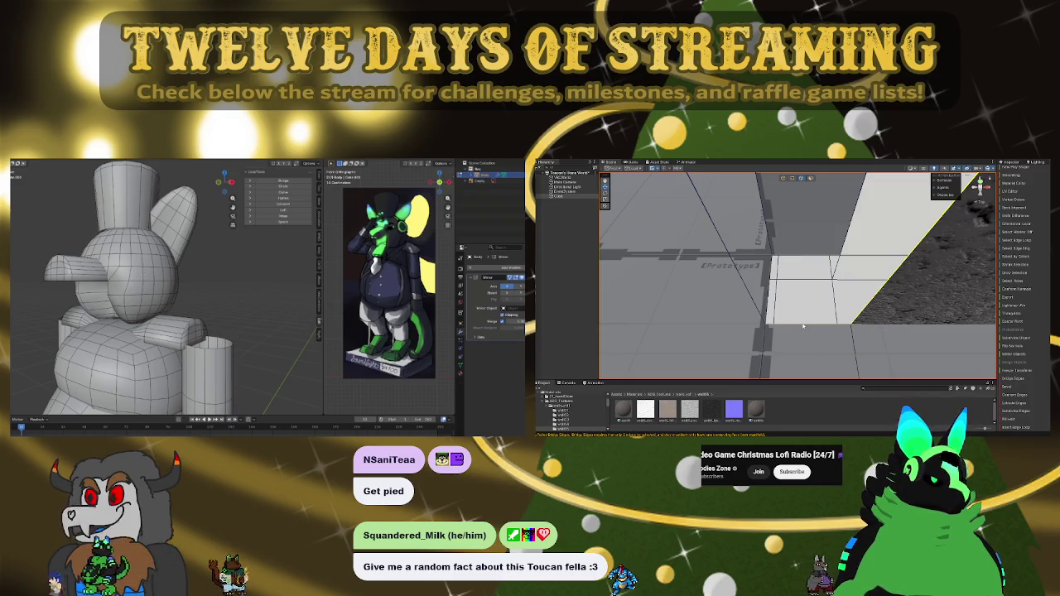
Step: Select a floor edge and orbit the character model to inspect it from behind
mouse_move(813, 306)
left_mouse_down()
mouse_move(835, 247)
mouse_move(732, 265)
left_mouse_up()
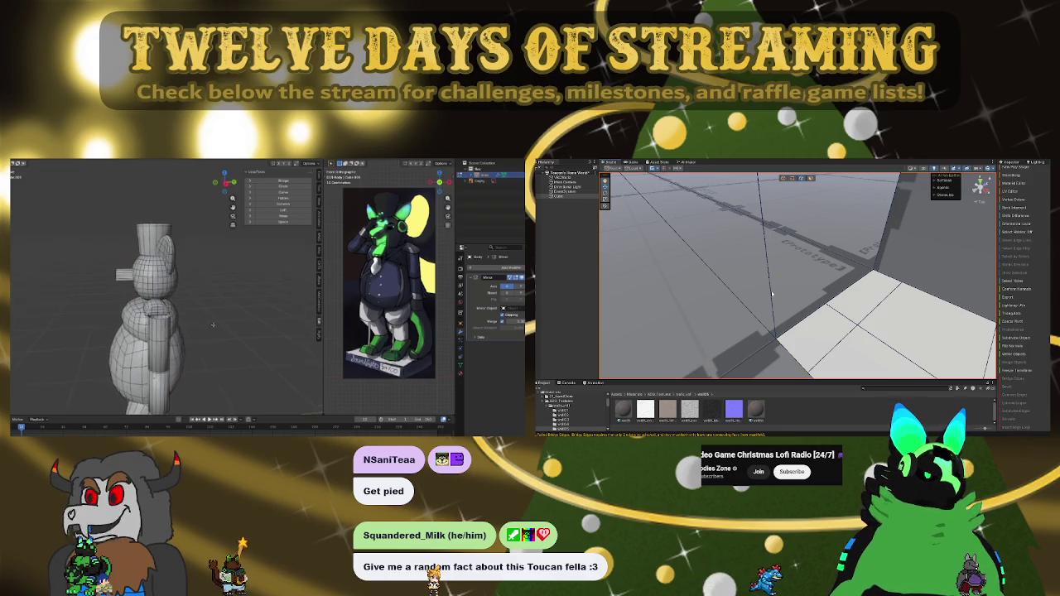
left_click_drag(773, 294, 898, 275)
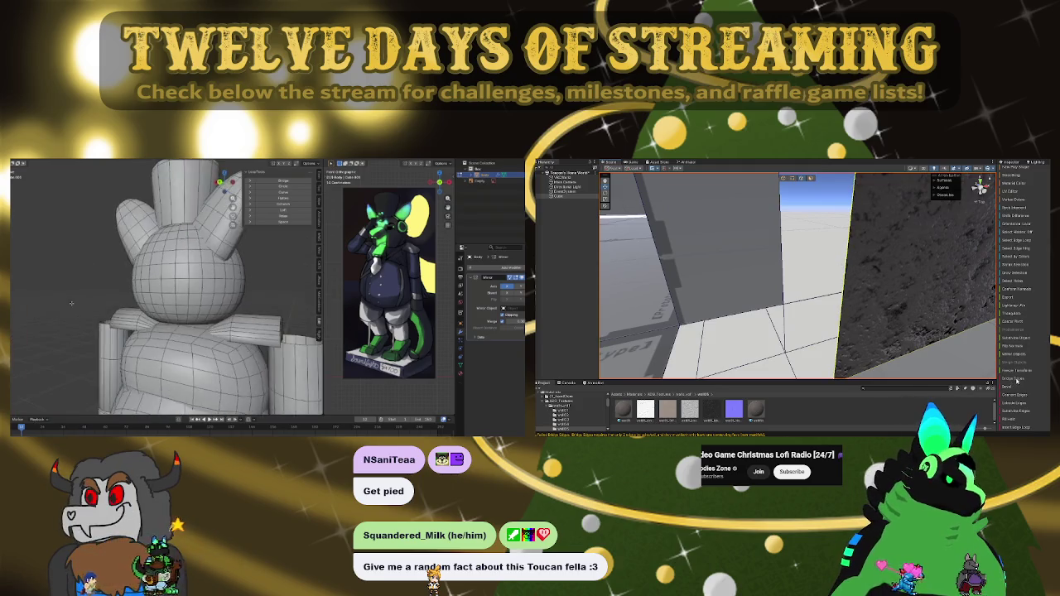
mouse_move(704, 310)
left_mouse_down()
mouse_move(792, 270)
mouse_move(975, 312)
mouse_move(851, 283)
left_mouse_up()
left_click(845, 331)
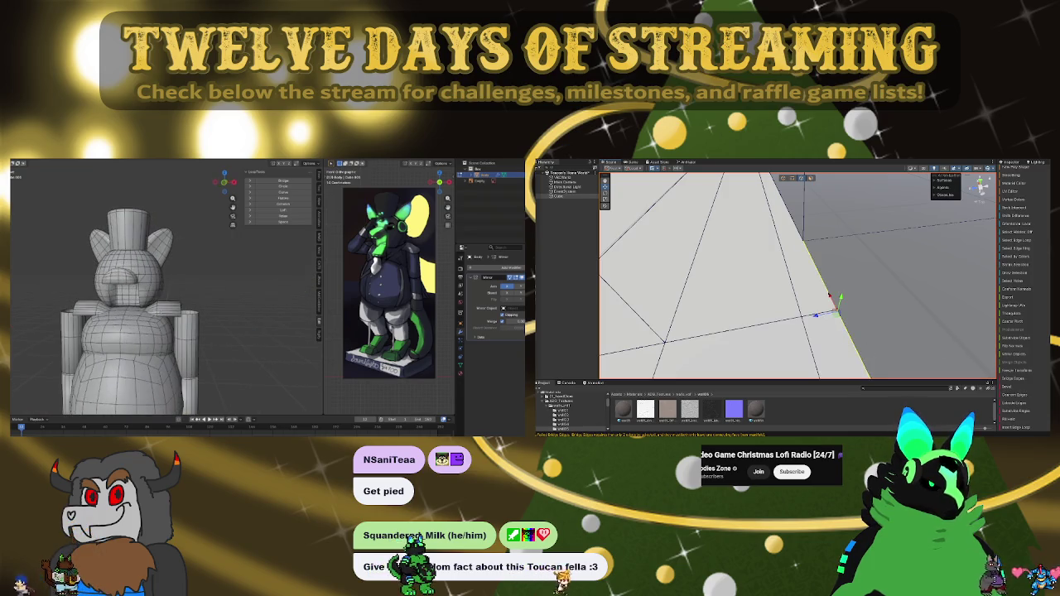
mouse_move(906, 300)
left_mouse_down()
mouse_move(698, 239)
mouse_move(823, 210)
mouse_move(712, 209)
left_mouse_up()
left_click_drag(172, 352, 19, 338)
mouse_move(843, 247)
left_mouse_down()
mouse_move(821, 286)
mouse_move(880, 294)
mouse_move(835, 251)
mouse_move(679, 280)
mouse_move(813, 288)
mouse_move(818, 342)
left_mouse_up()
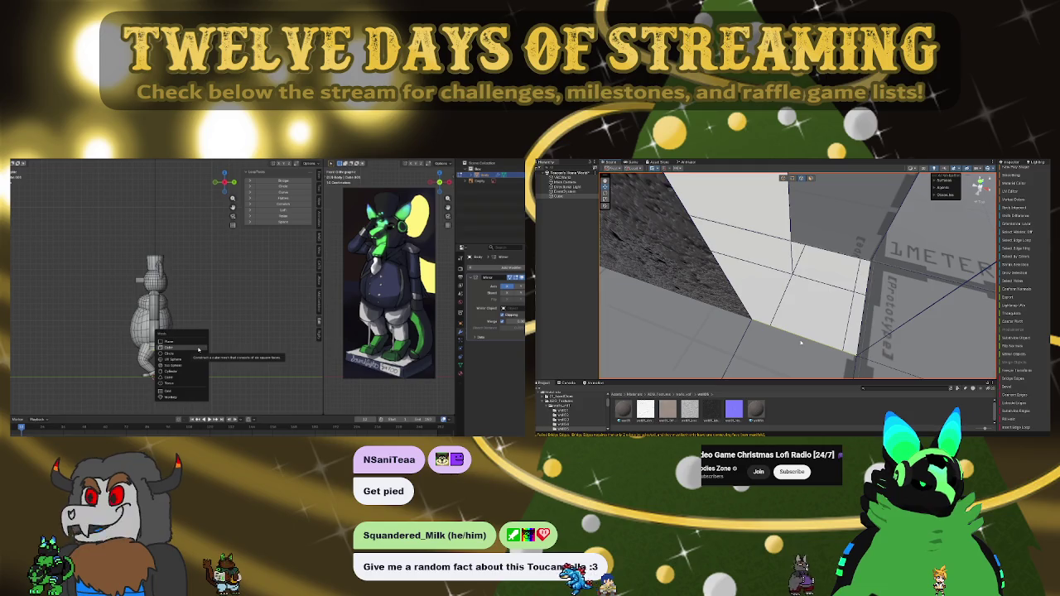
Step: Return the model to object mode and bring up the Apply transforms options
key("Escape")
key("Tab")
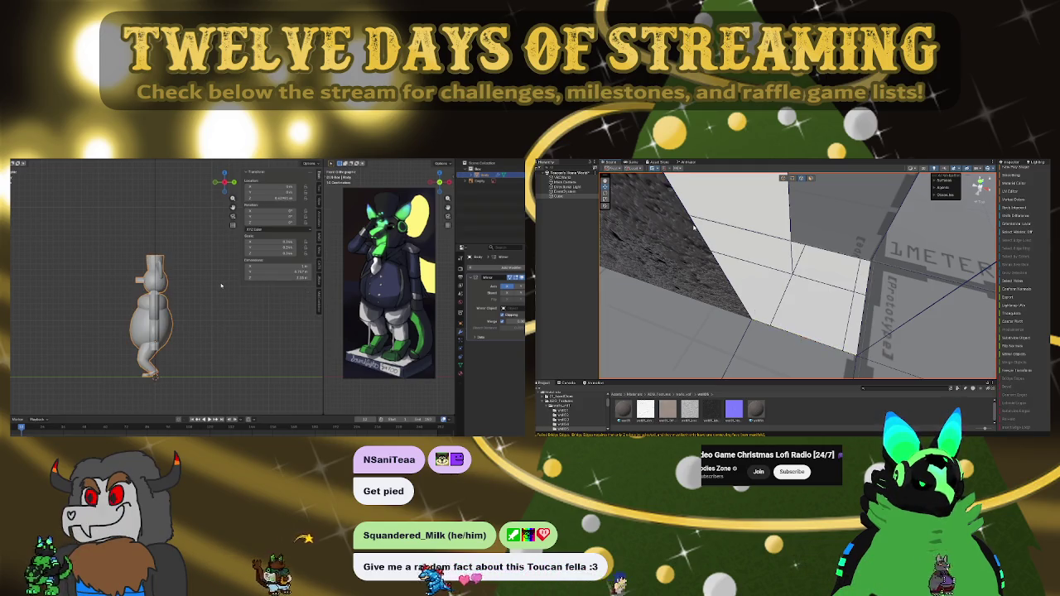
key("ctrl+a")
key("Escape")
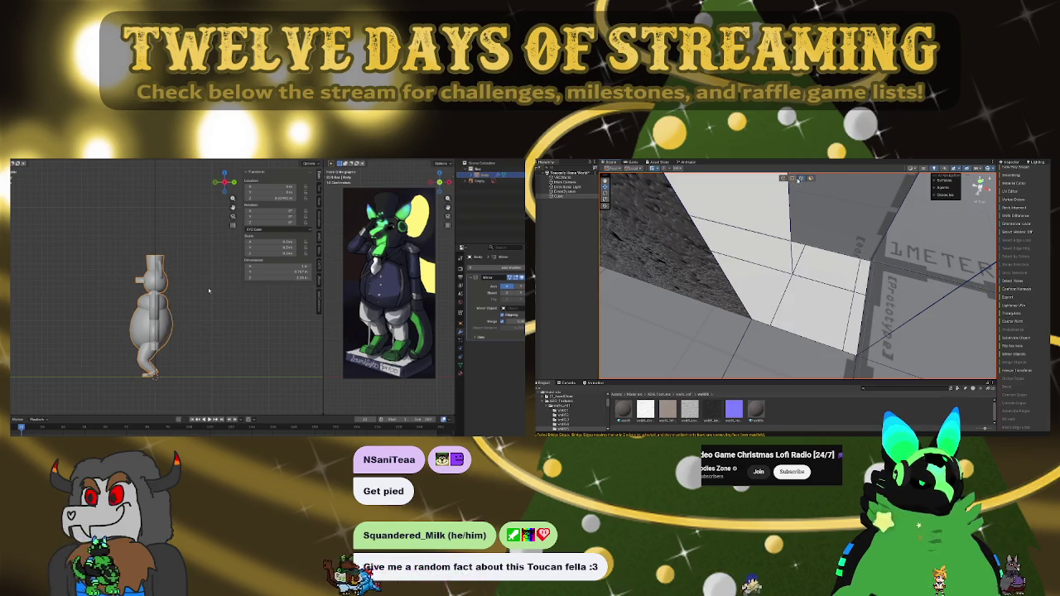
key("ctrl+a")
left_click(206, 315)
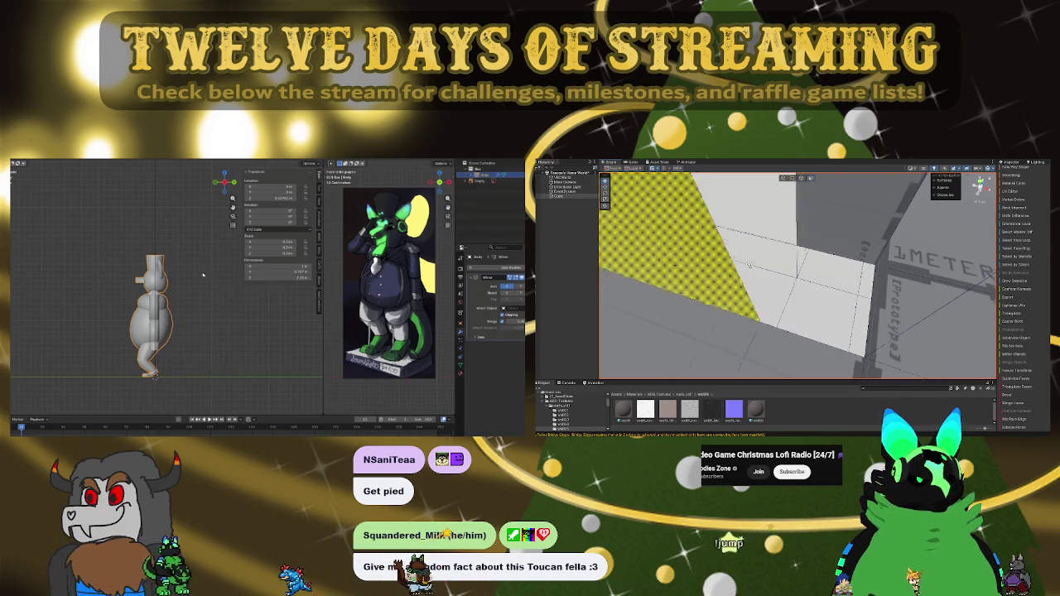
key("ctrl+a")
key("Escape")
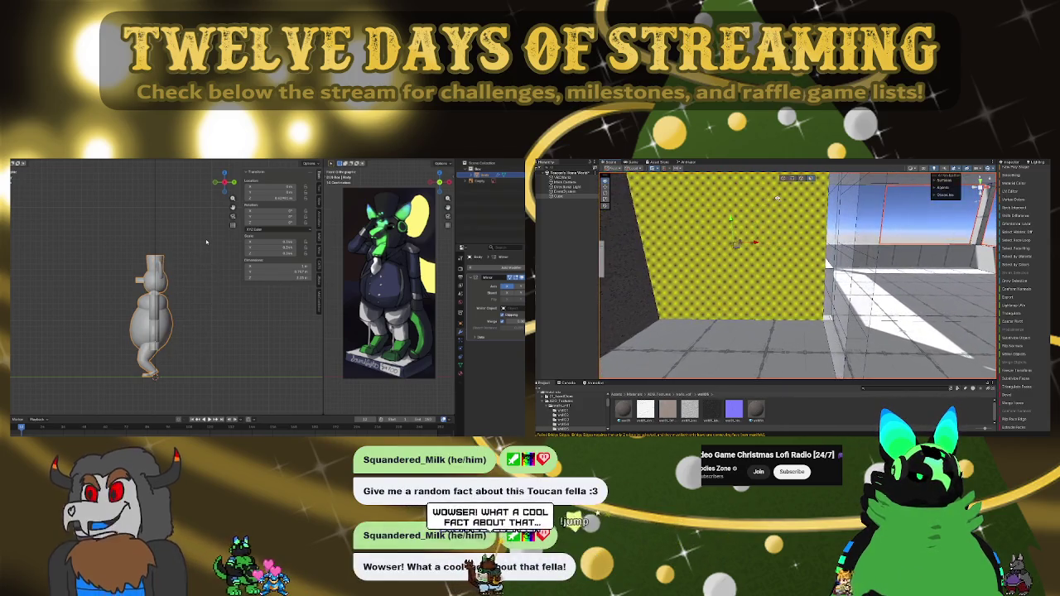
Step: Add a cylinder mesh and place it to the right of the character's body
key("shift+a")
mouse_move(206, 240)
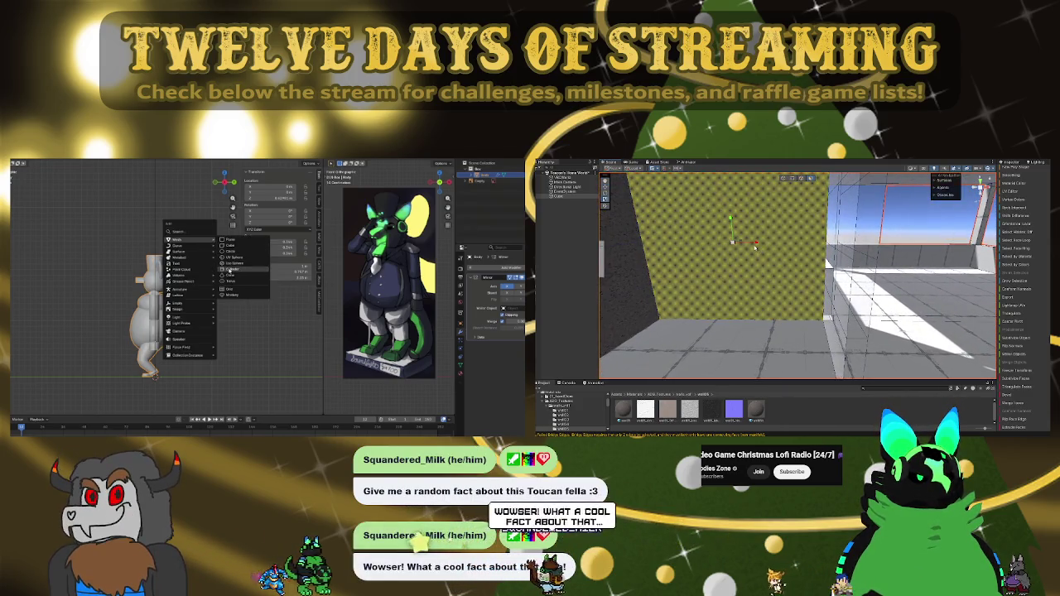
left_click(230, 268)
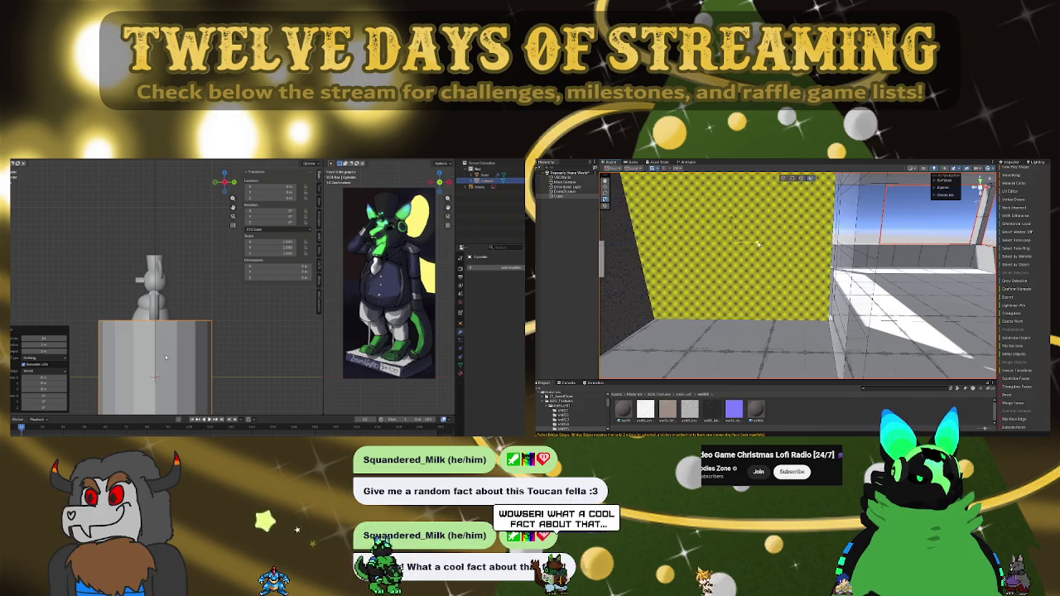
left_click(791, 259)
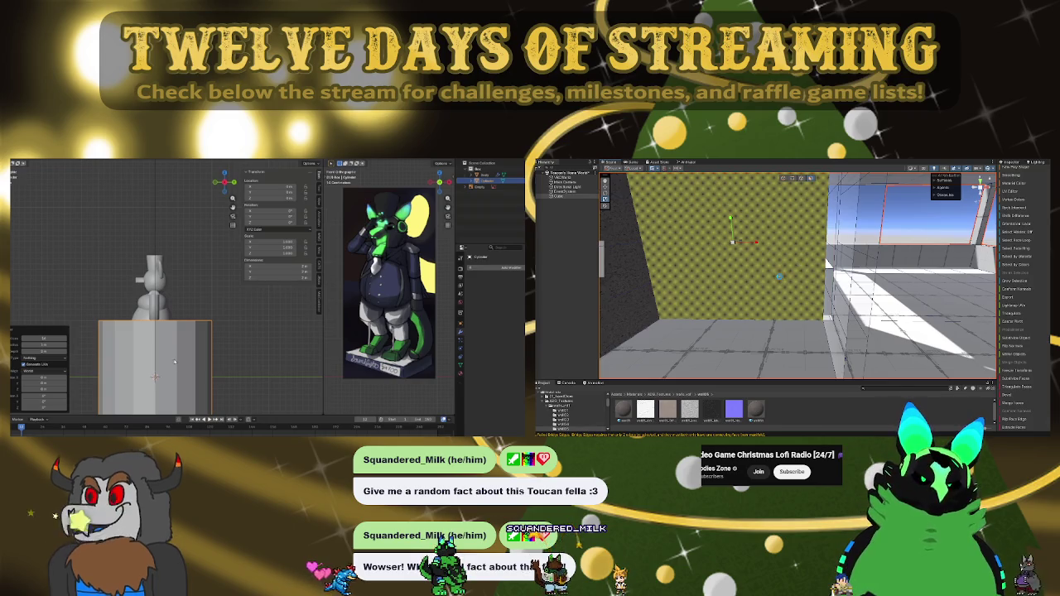
key("g")
left_click(249, 352)
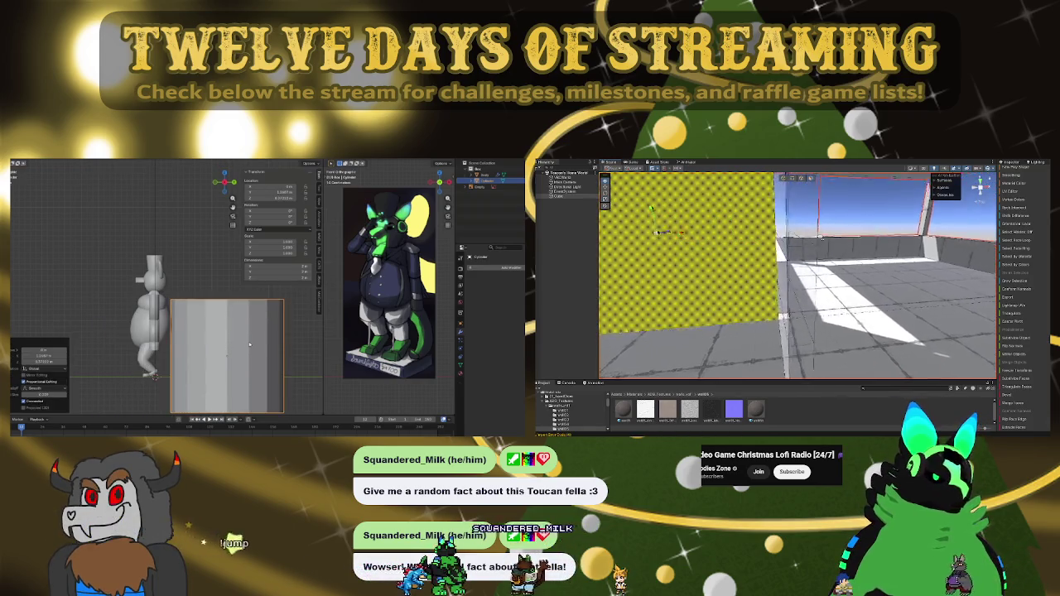
Step: Start renaming the cylinder, then select the floor piece and its edge in the Unity scene
key("F2")
mouse_move(798, 244)
left_mouse_down()
mouse_move(773, 334)
mouse_move(790, 211)
left_mouse_up()
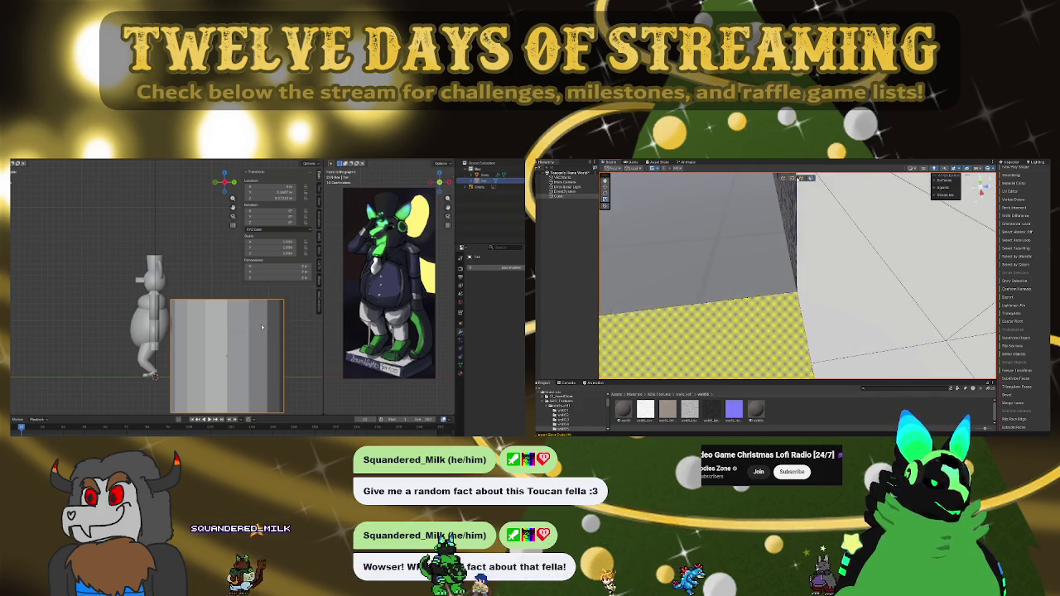
left_click(801, 179)
mouse_move(805, 222)
left_mouse_down()
mouse_move(880, 283)
mouse_move(771, 300)
left_mouse_up()
left_click(798, 316)
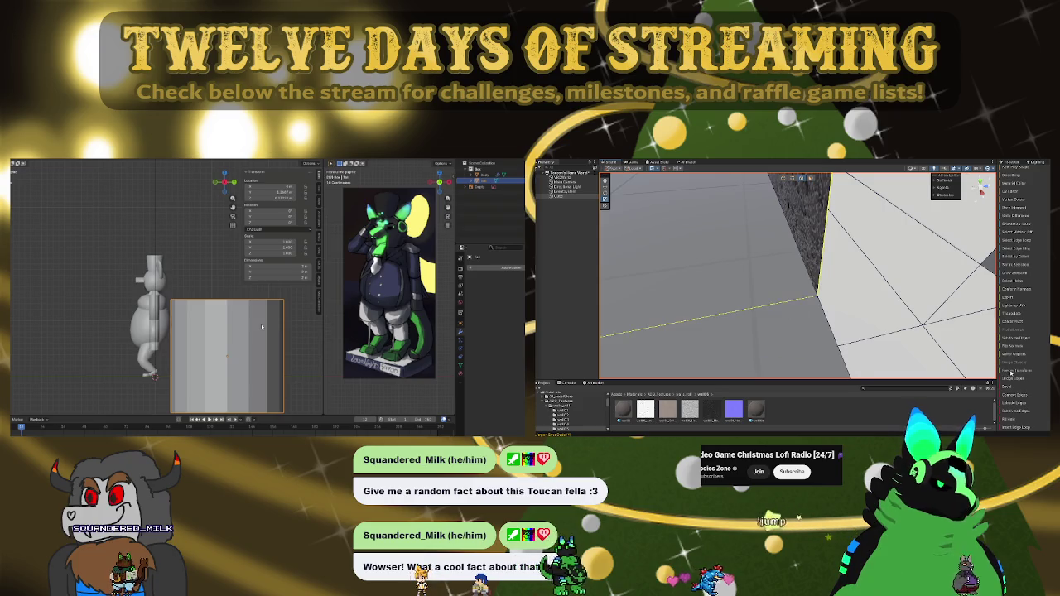
Step: Bend the cylinder's extruded loops into a thin, angled, segmented tail trailing from the lower body
left_click(1017, 380)
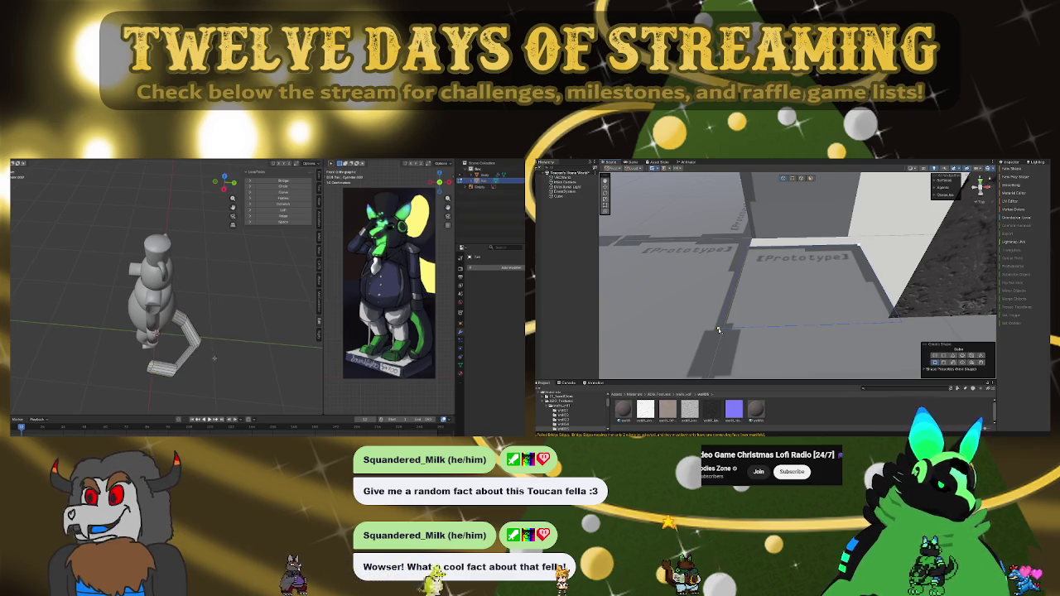
Step: Delete the whole bent limb piece and add a flat mesh plane beneath the figure
left_click(719, 327)
scroll(718, 327, "down", 10)
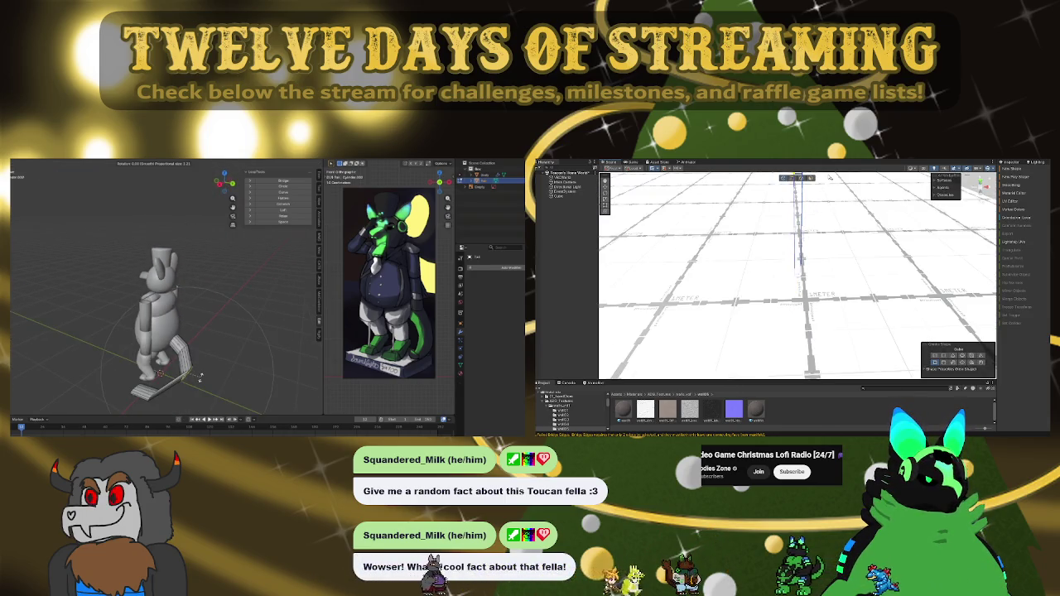
key("f")
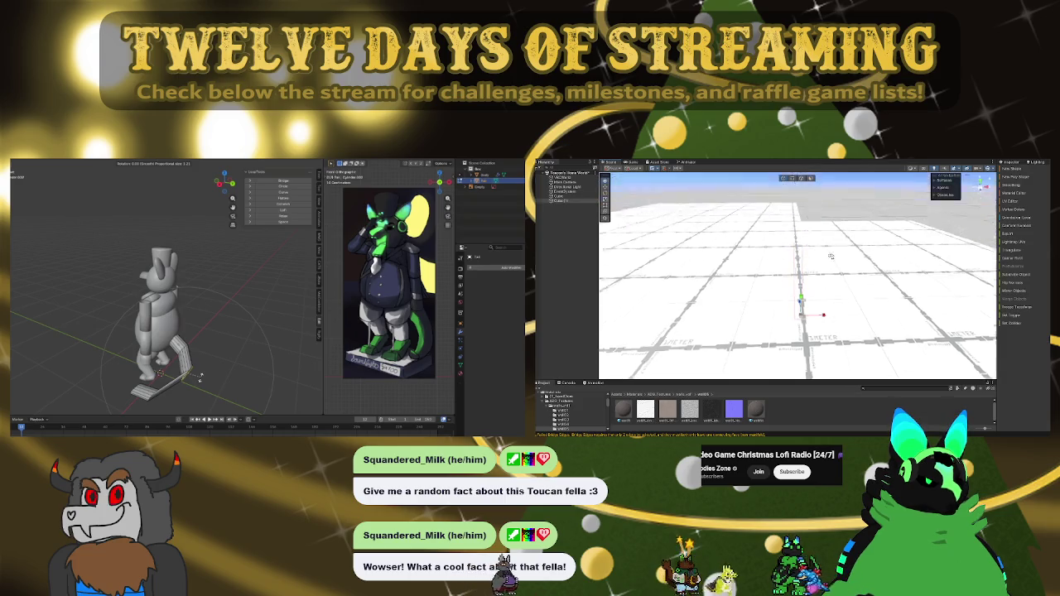
mouse_move(870, 238)
left_mouse_down()
mouse_move(794, 276)
mouse_move(815, 186)
mouse_move(986, 272)
mouse_move(959, 265)
left_mouse_up()
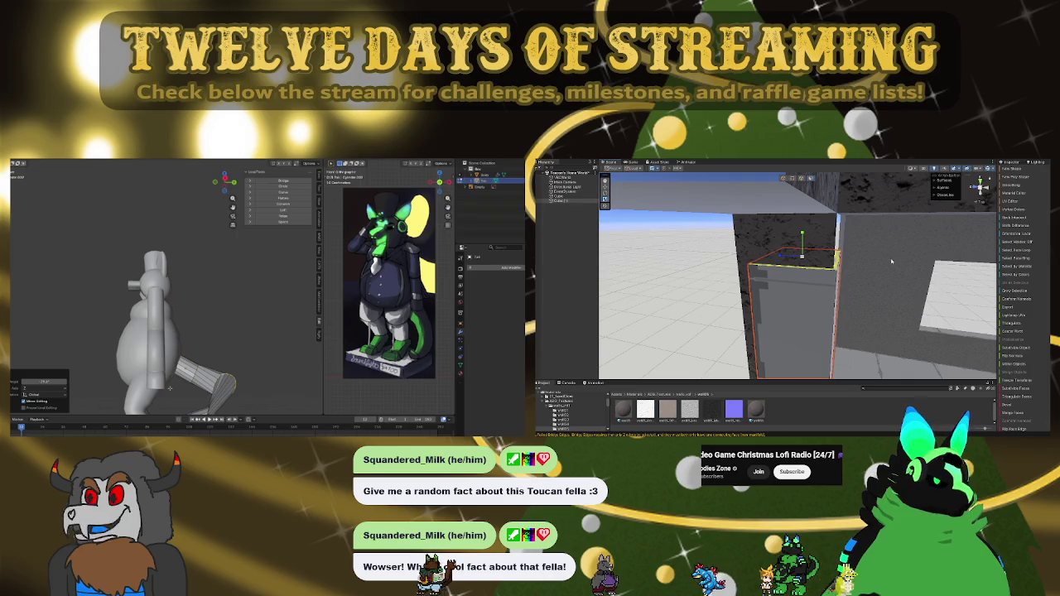
scroll(170, 388, "down", 3)
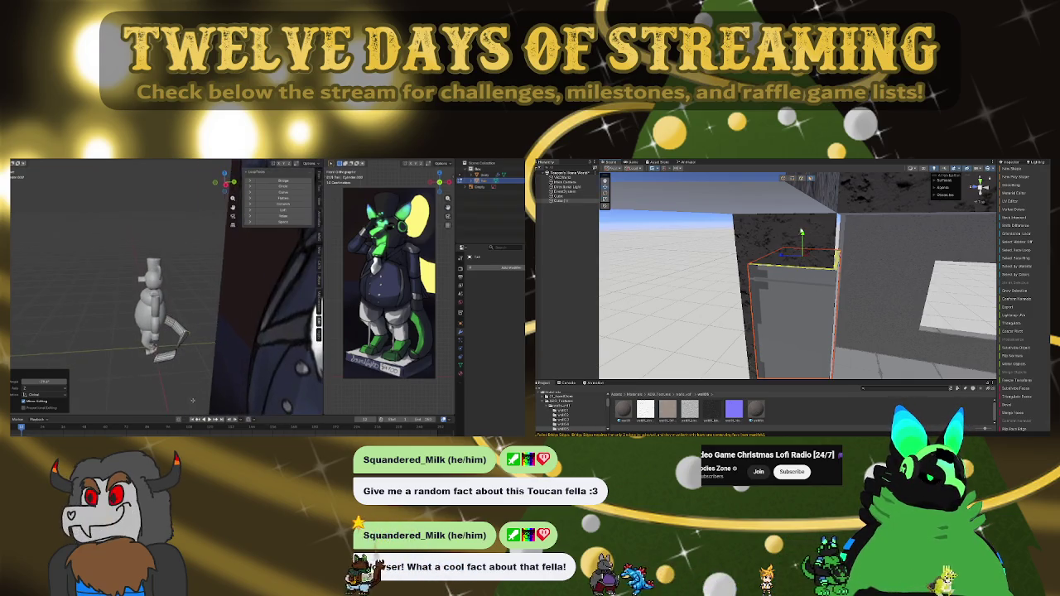
scroll(192, 401, "up", 3)
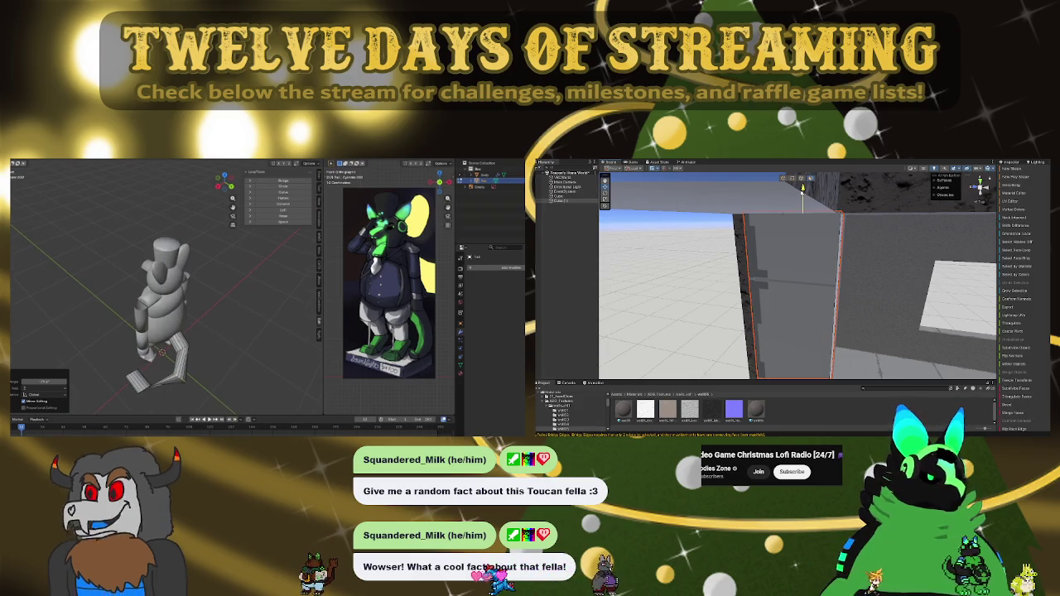
key("l")
key("x")
key("Return")
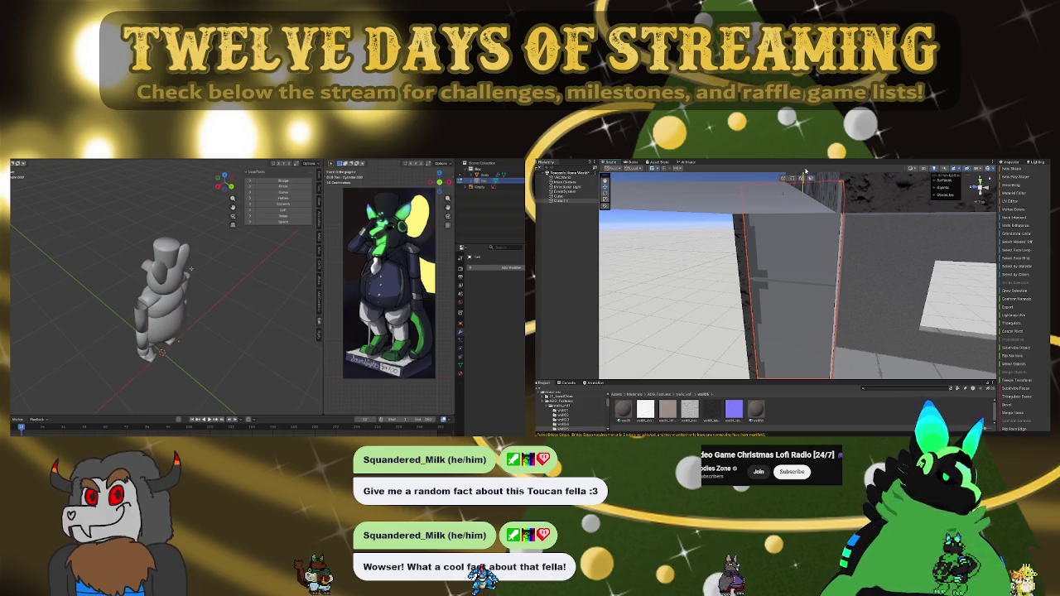
key("shift+a")
left_click(199, 334)
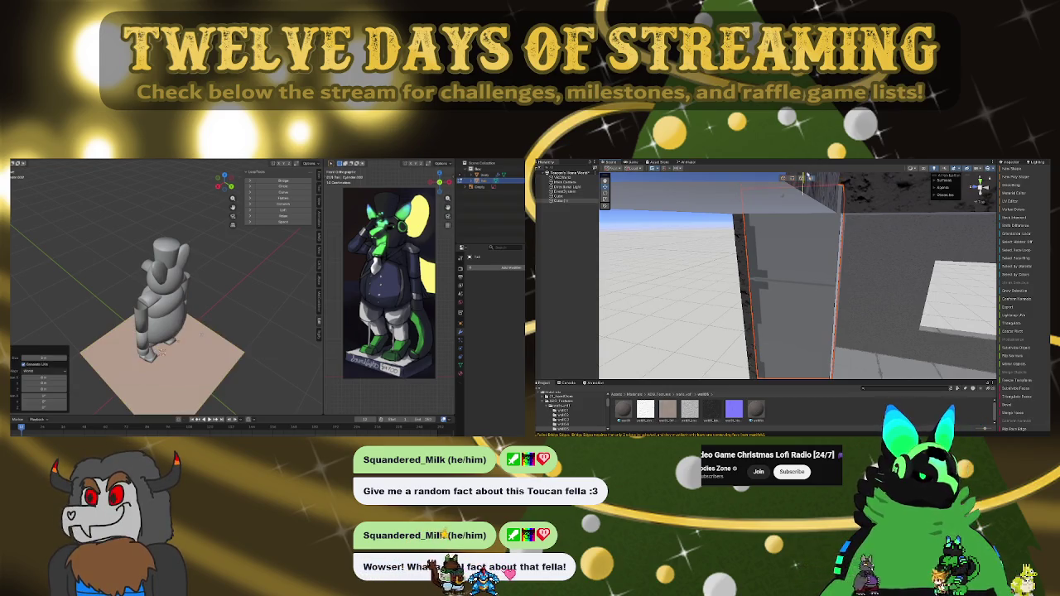
Step: Merge the plane at centre into one vertex and add Skin and Subdivision Surface modifiers
mouse_move(897, 279)
left_mouse_down()
mouse_move(753, 334)
mouse_move(808, 231)
mouse_move(788, 243)
mouse_move(797, 249)
left_mouse_up()
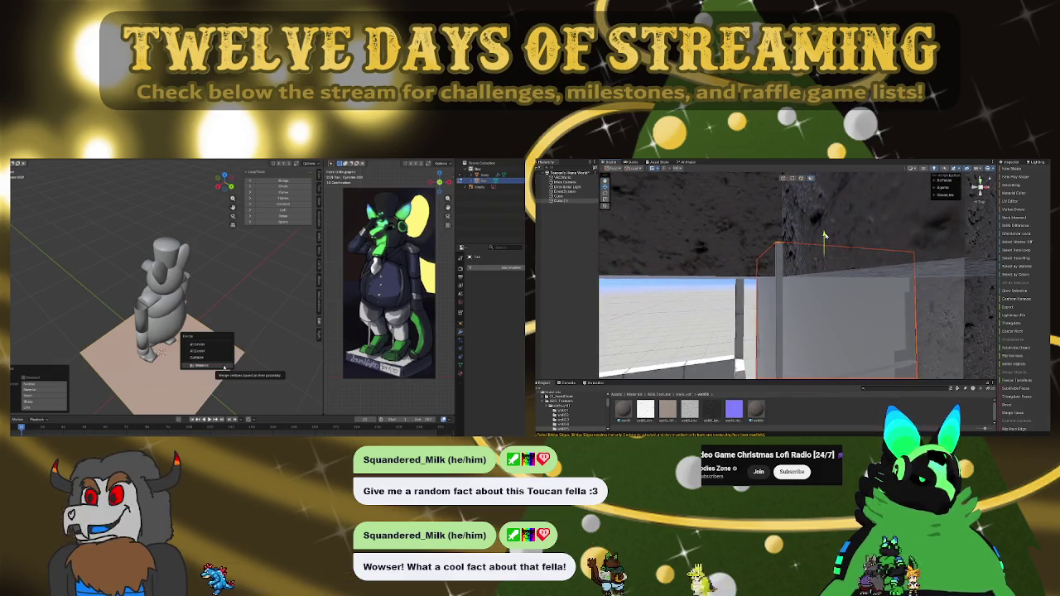
left_click(210, 350)
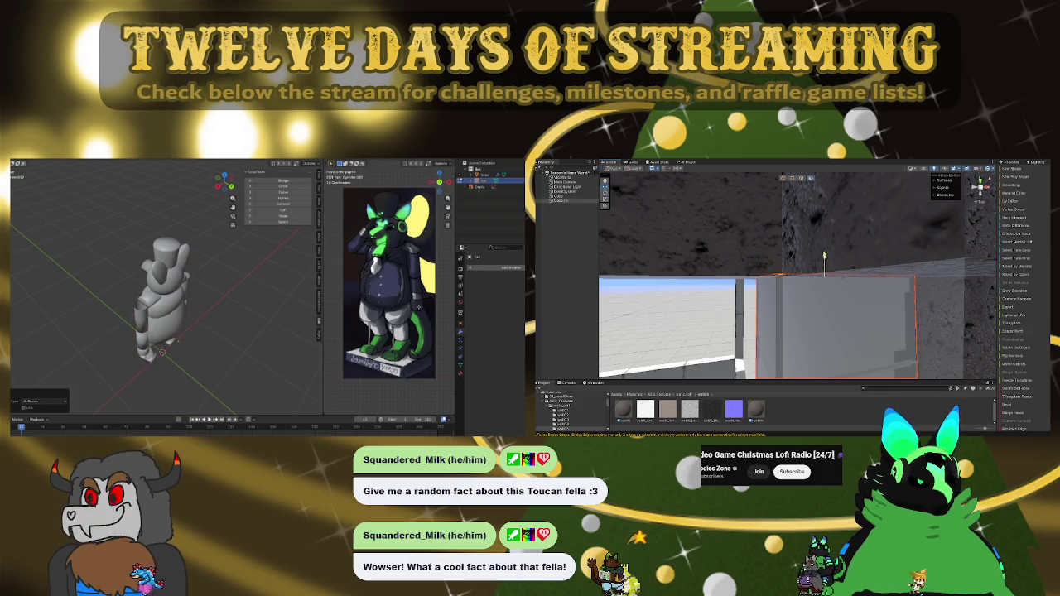
left_click(500, 267)
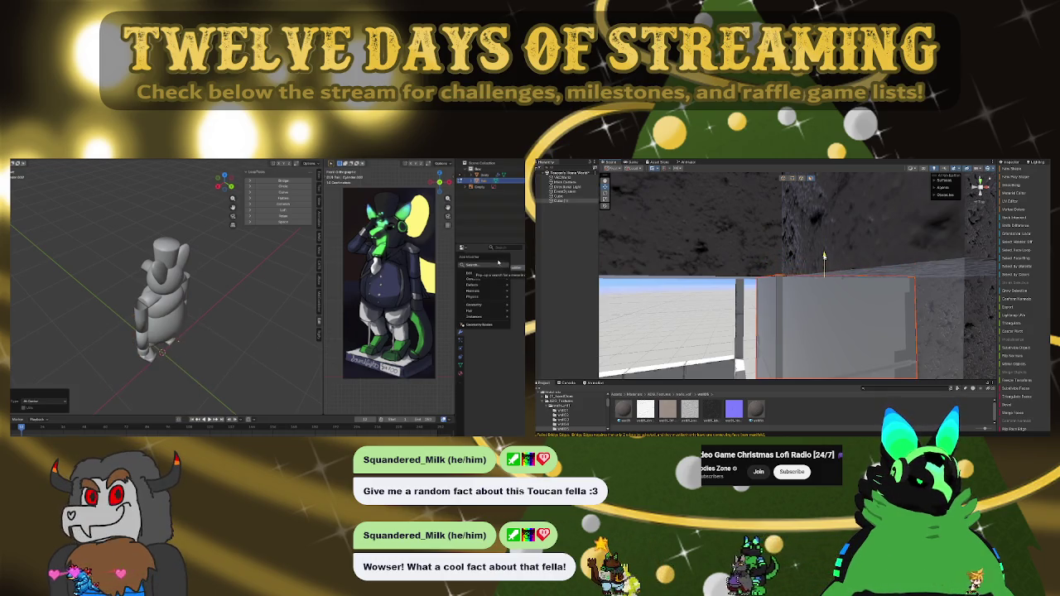
mouse_move(867, 270)
left_mouse_down()
mouse_move(813, 331)
mouse_move(866, 348)
left_mouse_up()
left_click_drag(982, 340, 980, 191)
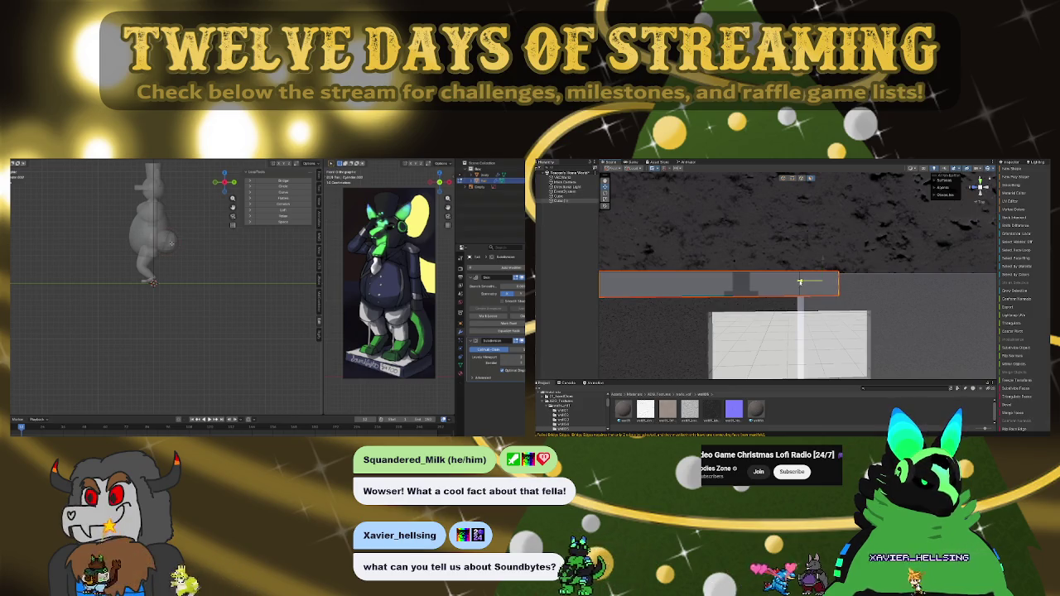
Step: Reshape the selected mesh part with LoopTools, then scale it up and move it into place
key("shift+s")
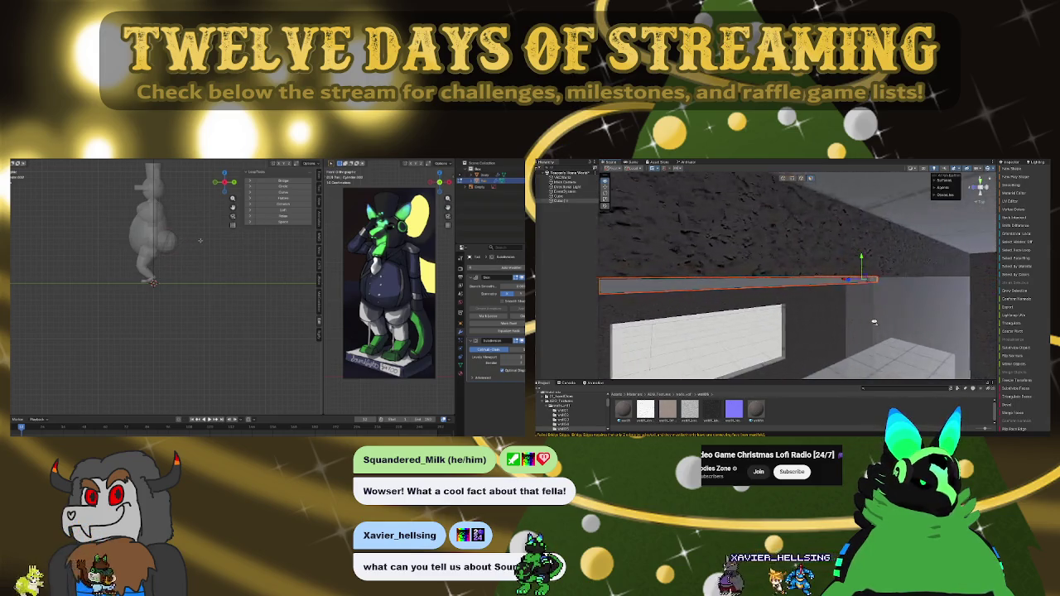
right_click(190, 242)
left_click(172, 283)
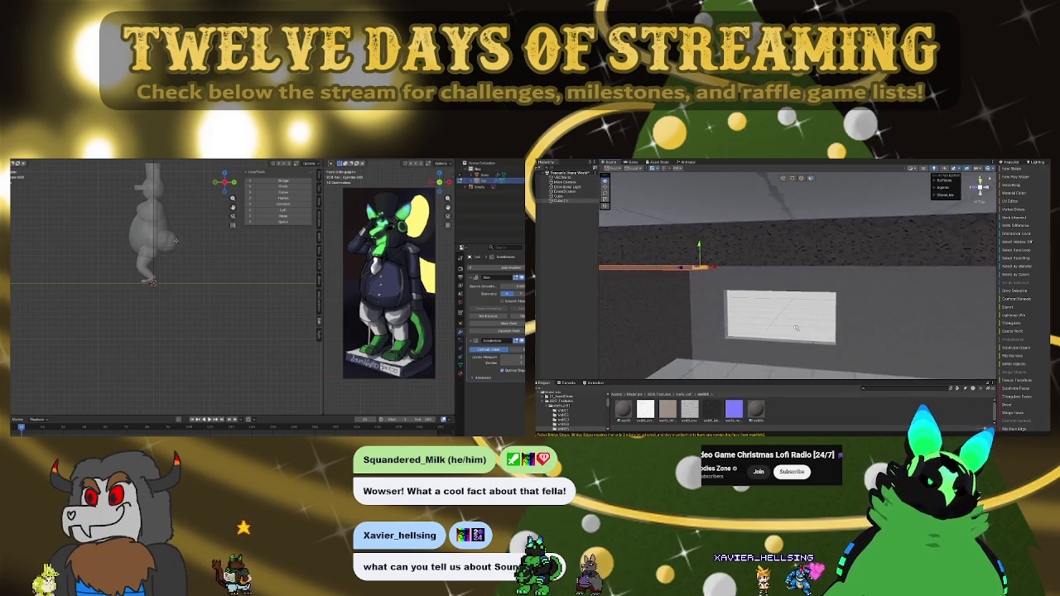
key("s")
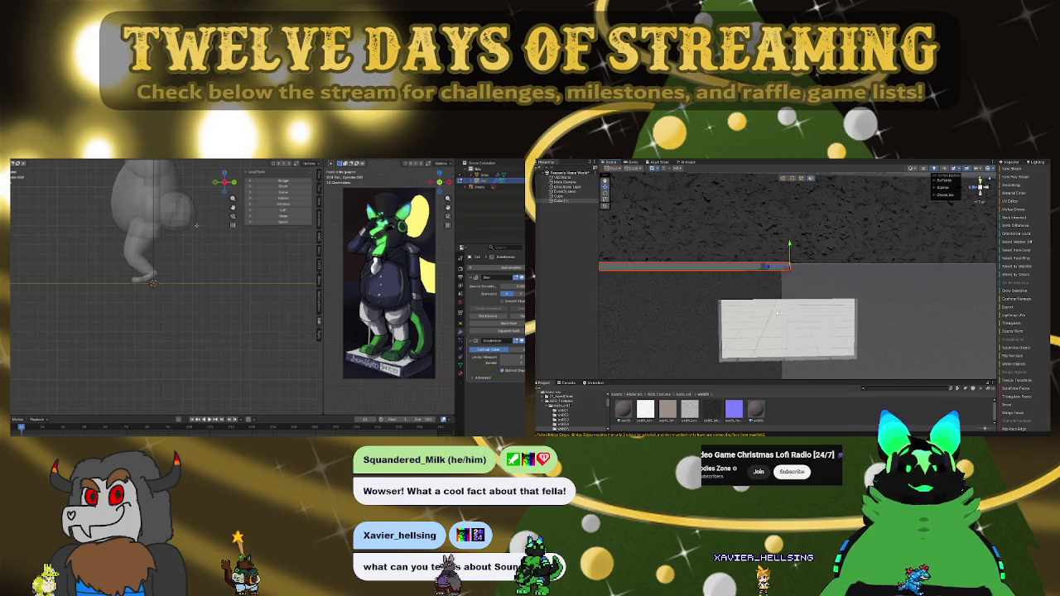
left_click(202, 220)
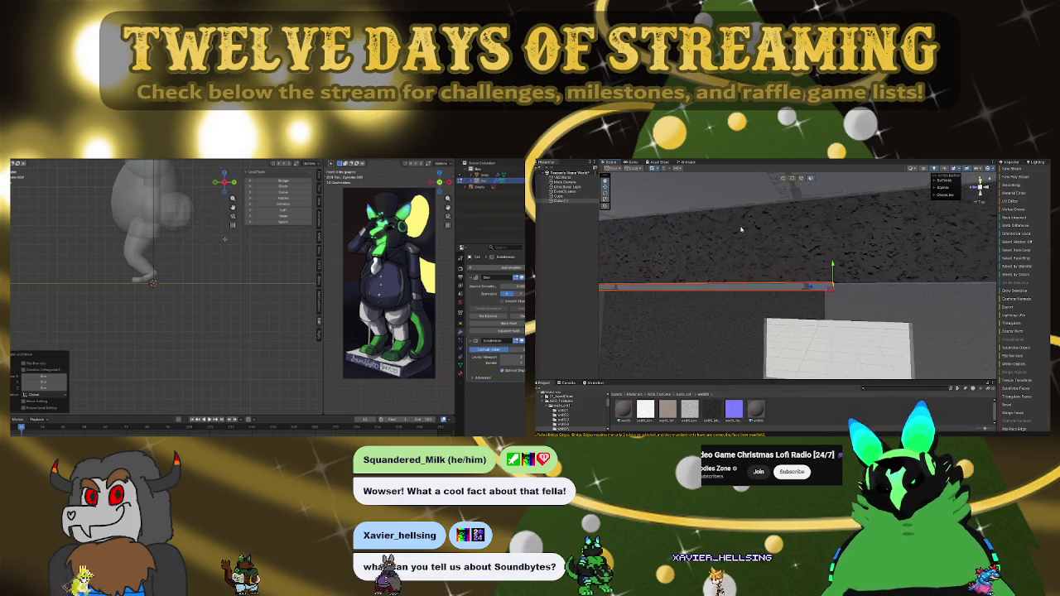
key("g")
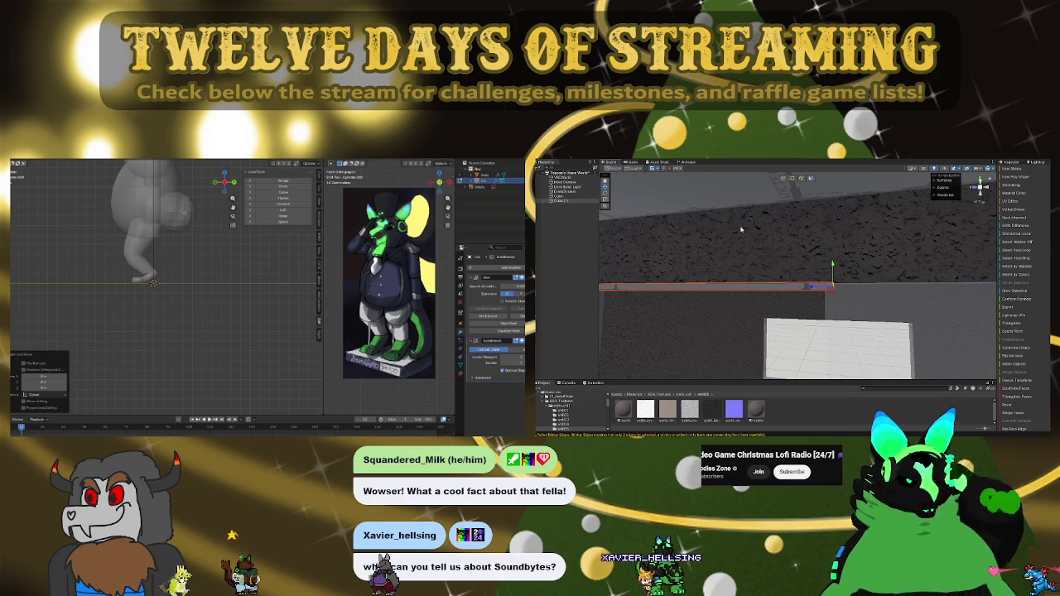
left_click(209, 222)
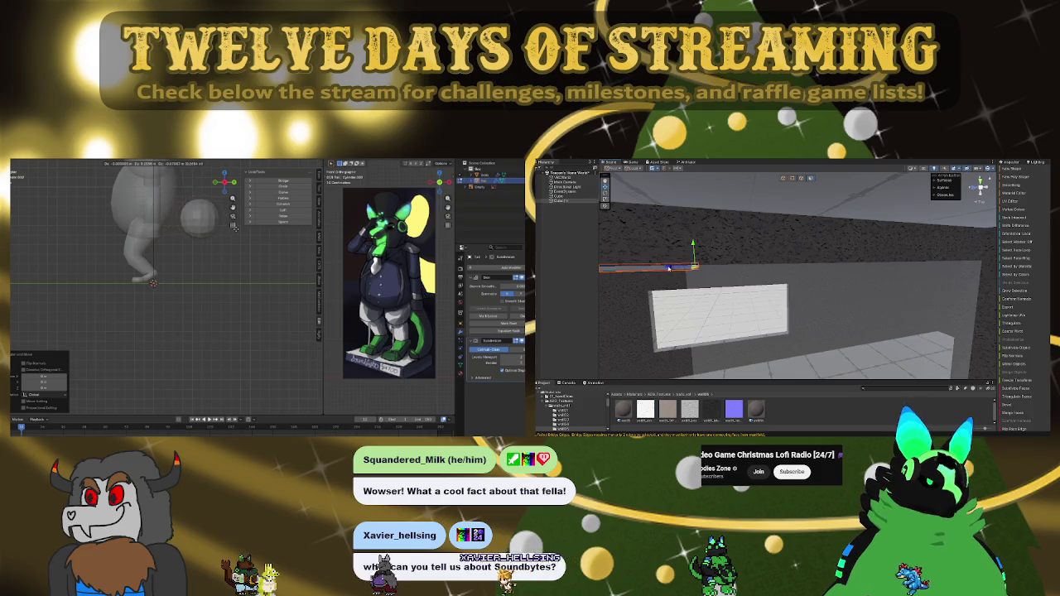
Step: Switch to Object Mode and delete the trial sphere beside the figure
left_click(216, 300)
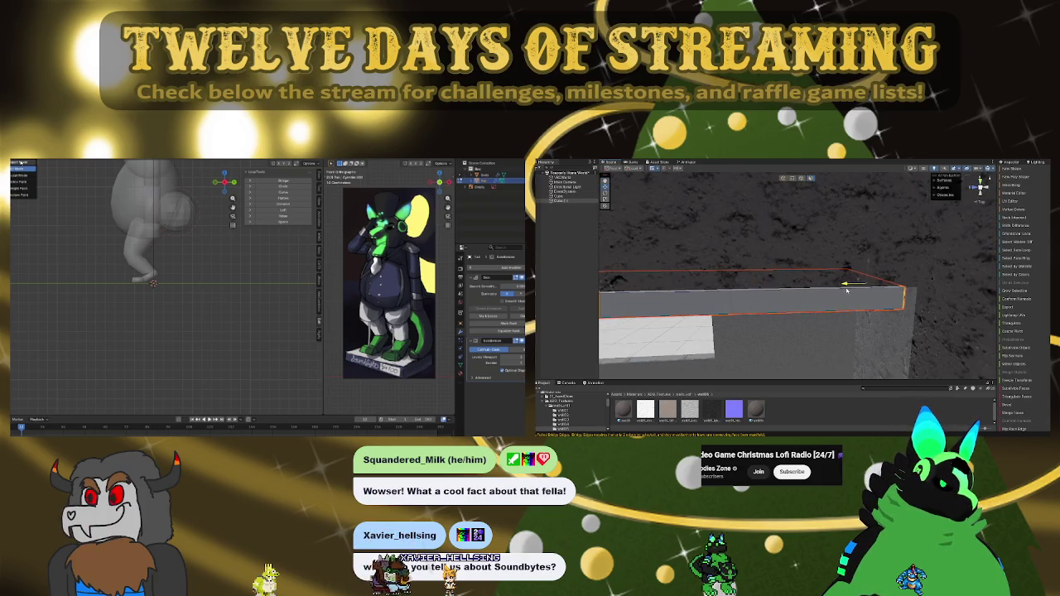
left_click(21, 169)
left_click(182, 213)
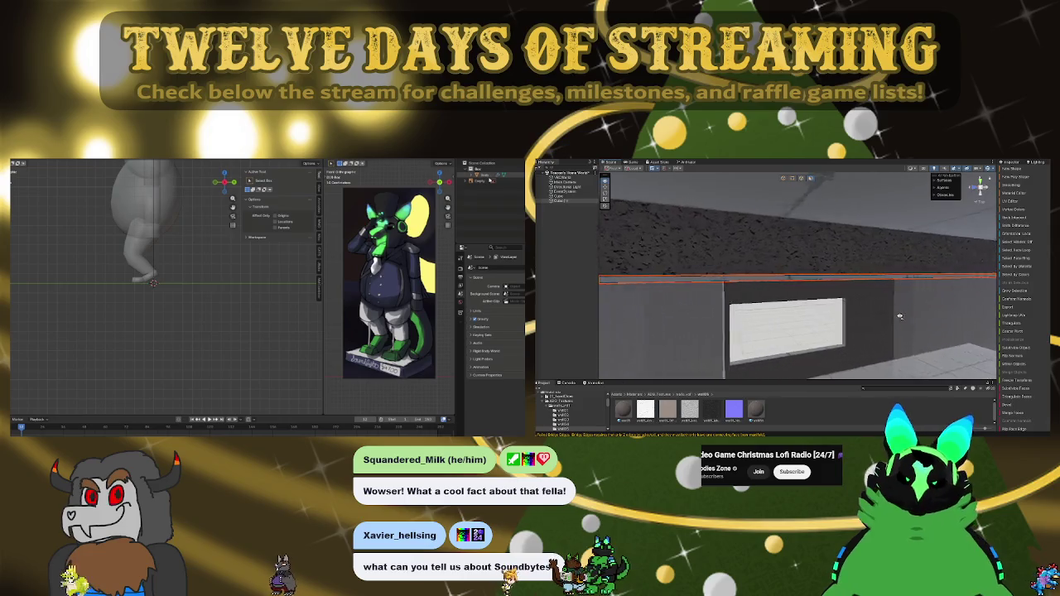
Step: Add a new mesh at the character's feet and merge it into a single centre vertex
key("shift+a")
left_click(174, 324)
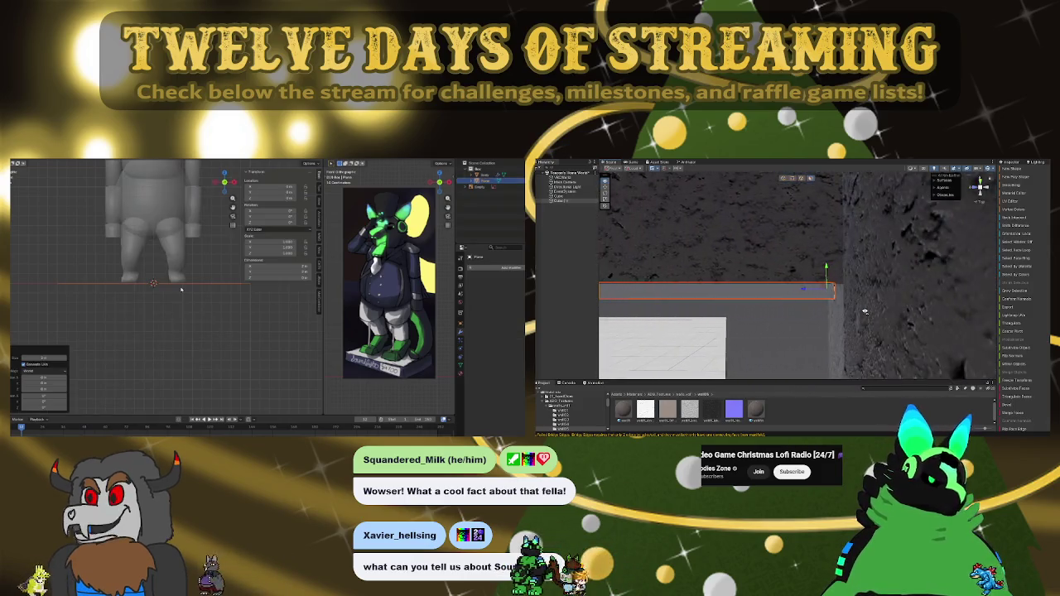
left_click_drag(175, 324, 162, 317)
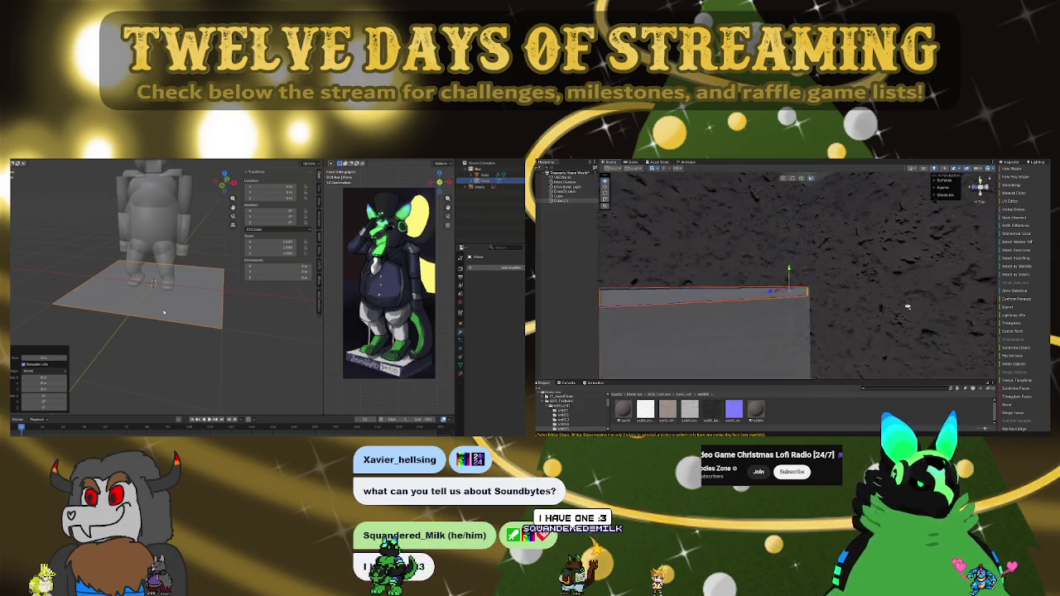
key("Tab")
key("m")
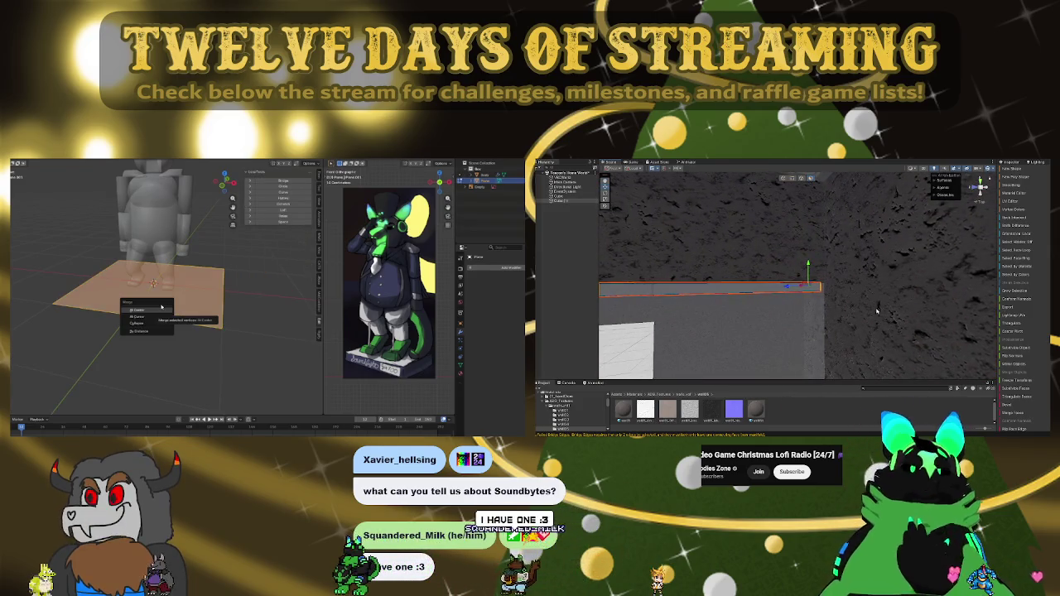
left_click(164, 311)
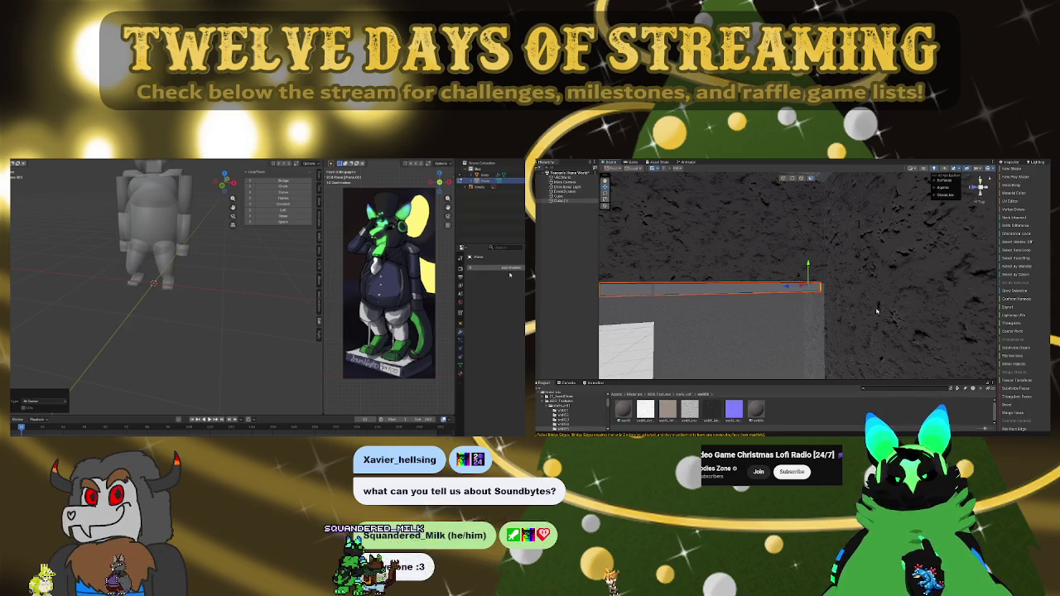
Step: Add a Subdivision Surface modifier to the new object
left_click(509, 268)
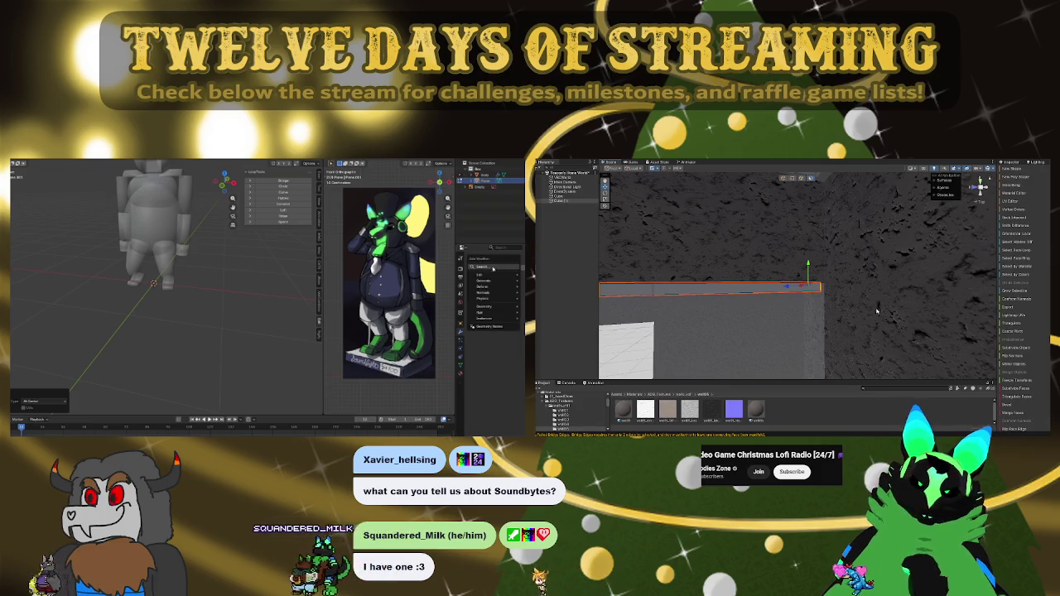
left_click(439, 289)
left_click(509, 268)
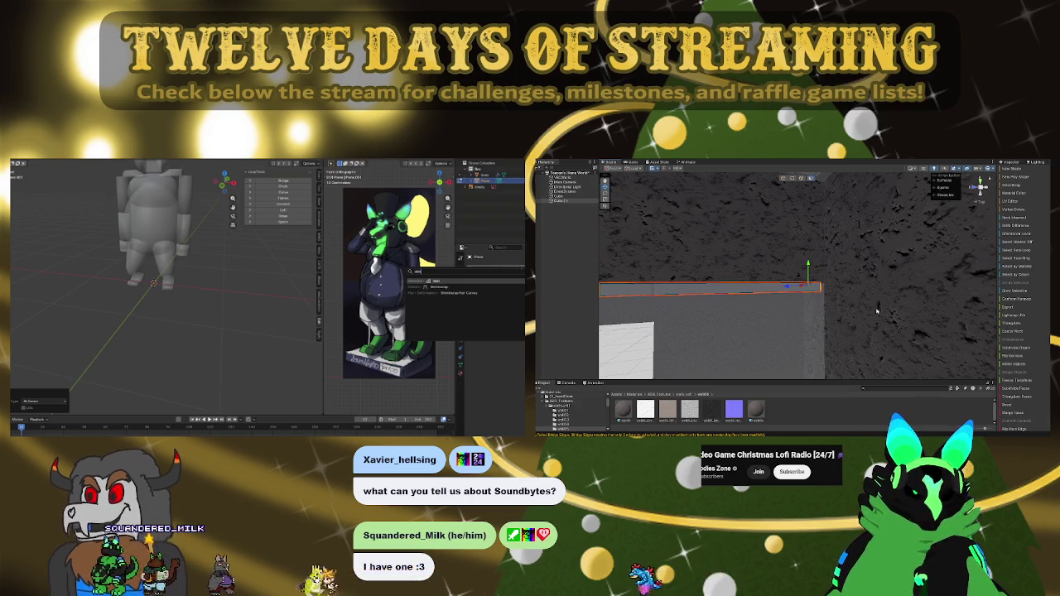
mouse_move(872, 311)
left_mouse_down()
mouse_move(758, 297)
mouse_move(782, 315)
left_mouse_up()
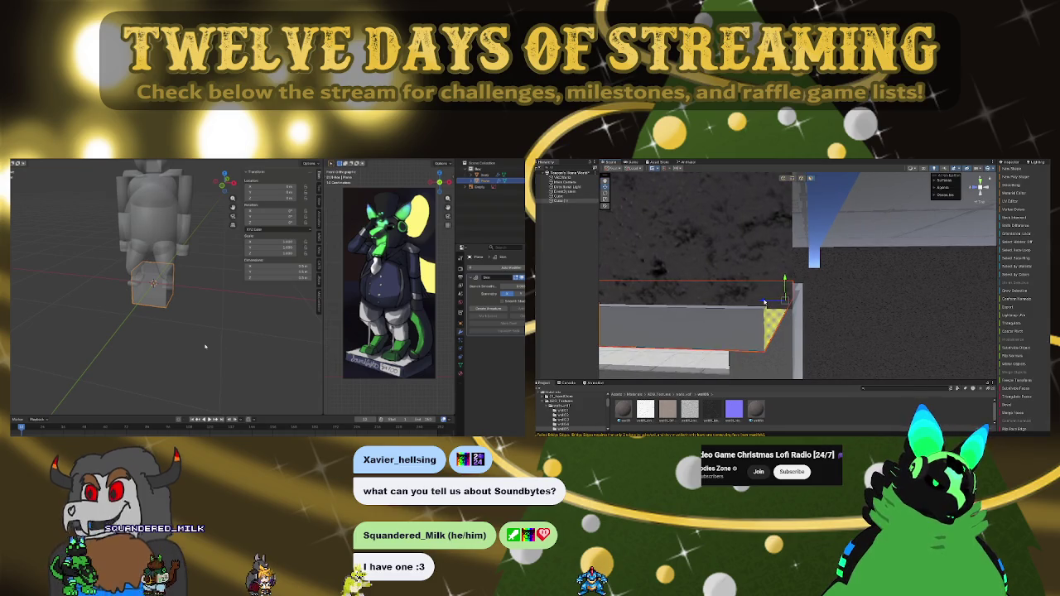
Step: Smooth the cube with Ctrl+2 subdivision into a foot blob and add a sphere near the feet
key("ctrl+2")
mouse_move(833, 294)
left_mouse_down()
mouse_move(936, 259)
mouse_move(901, 232)
mouse_move(855, 255)
mouse_move(671, 272)
mouse_move(826, 210)
mouse_move(818, 209)
left_mouse_up()
key("shift+a")
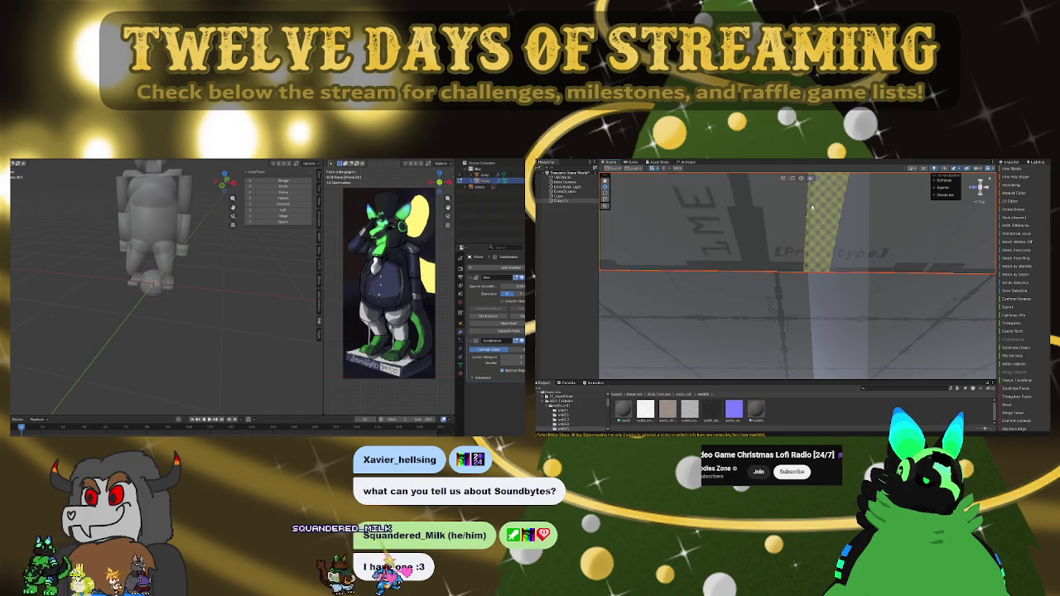
left_click_drag(784, 290, 793, 257)
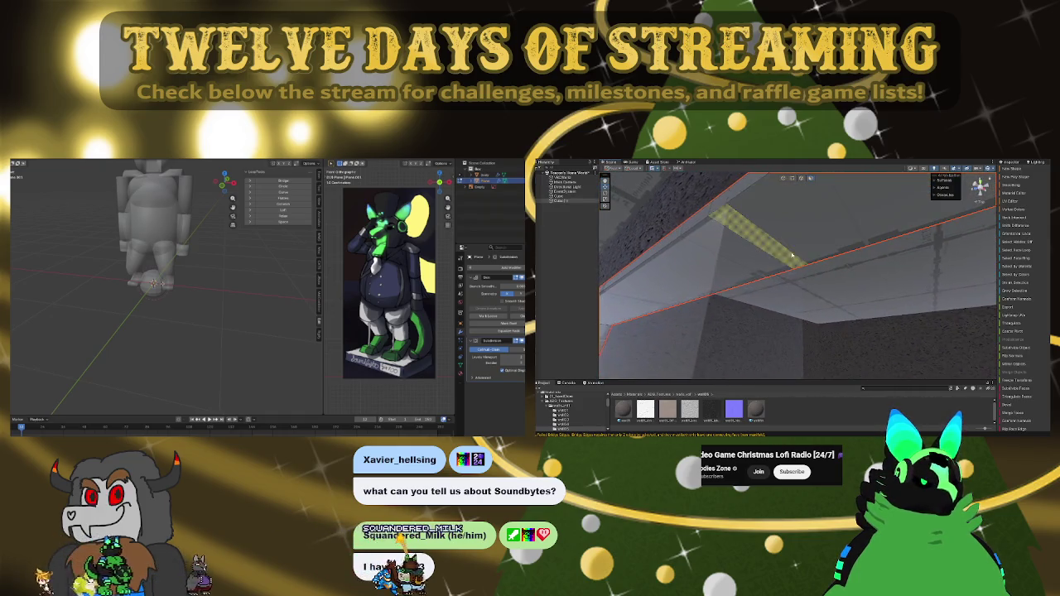
mouse_move(818, 256)
left_mouse_down()
mouse_move(780, 223)
mouse_move(763, 319)
left_mouse_up()
key("shift+a")
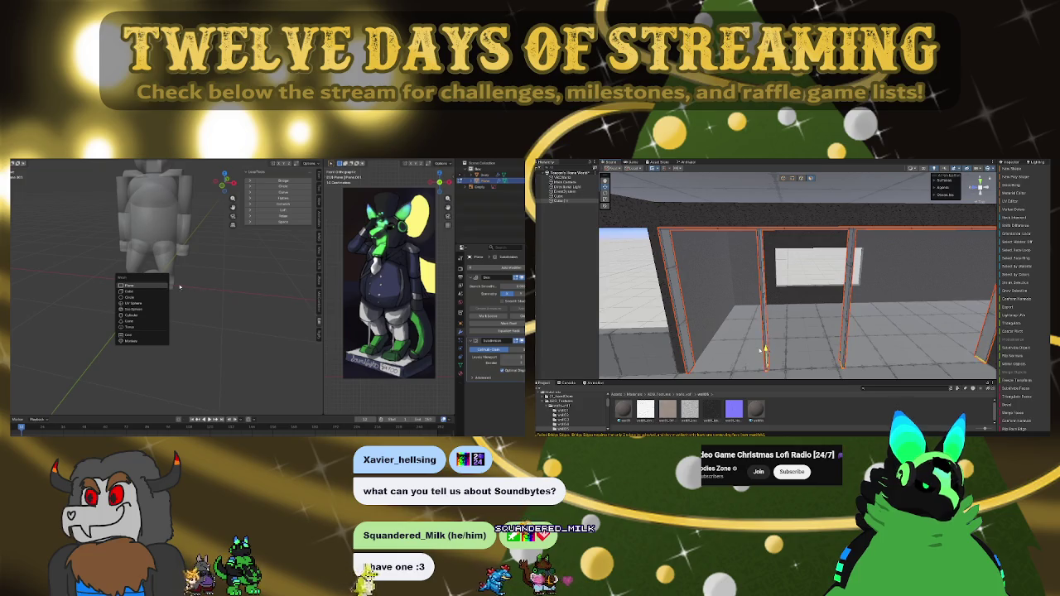
left_click(133, 303)
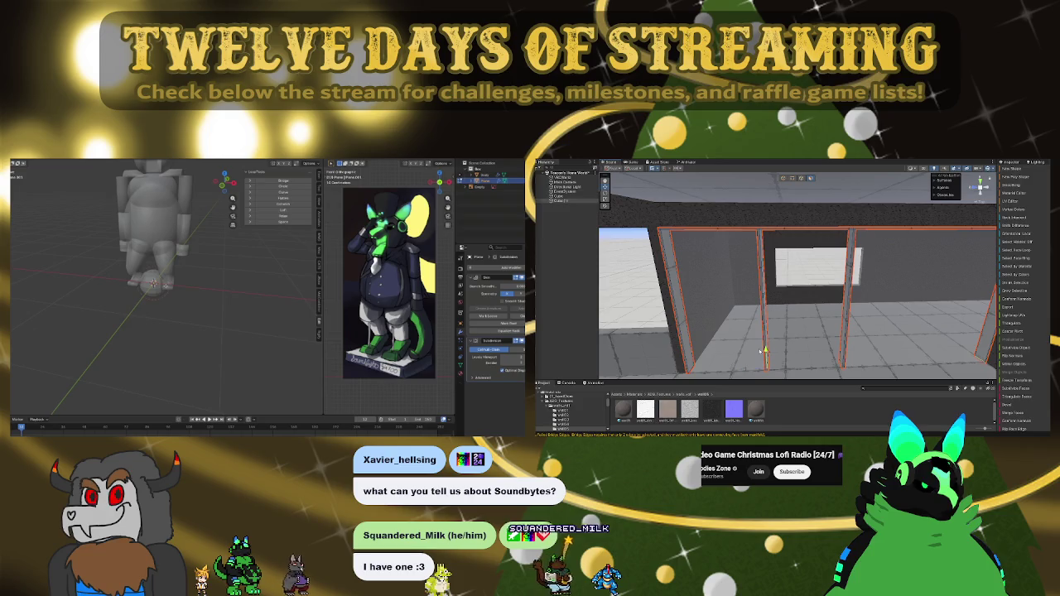
Step: Select one of the room's pillars in Unity and frame it close up
left_click(762, 352)
key("f")
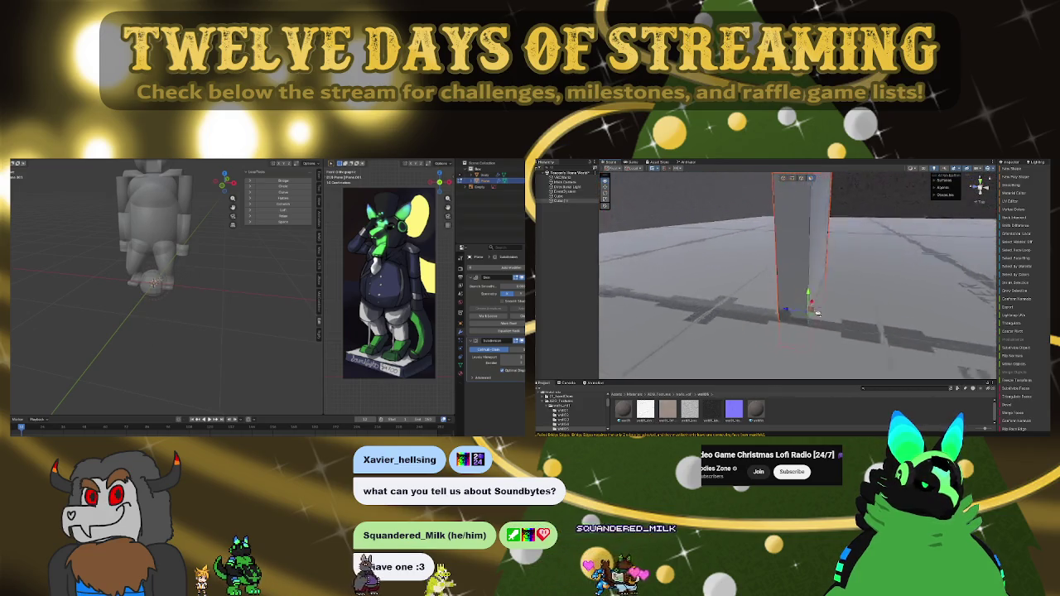
scroll(163, 289, "up", 3)
Step: Select and rename the walls object in the Hierarchy, then duplicate the window lining
key("KP_8")
key("KP_8")
key("KP_8")
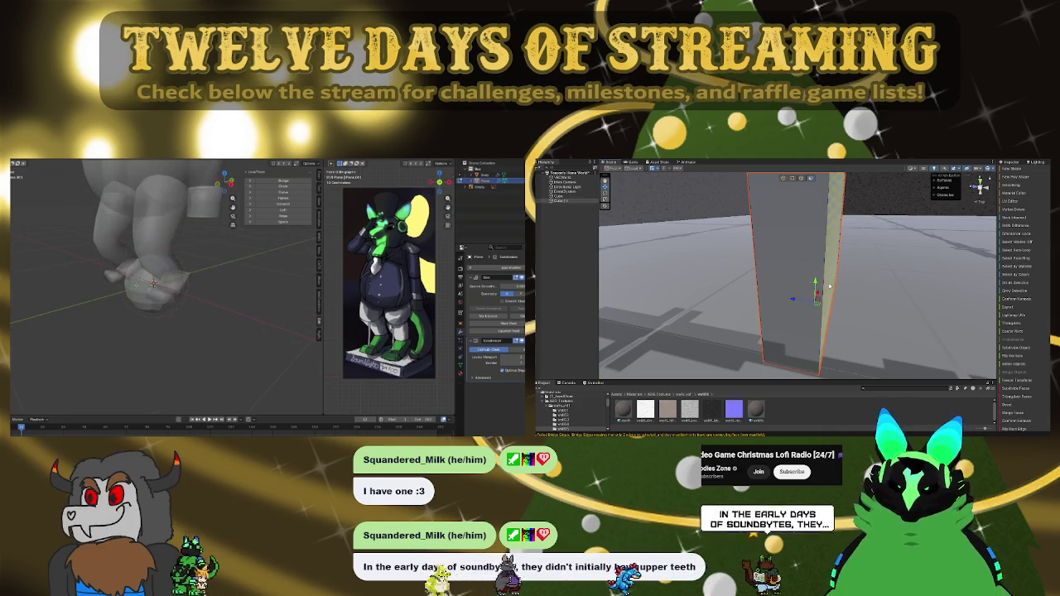
mouse_move(766, 292)
left_mouse_down()
mouse_move(785, 239)
mouse_move(747, 240)
mouse_move(813, 250)
mouse_move(560, 207)
left_mouse_up()
left_click(572, 203)
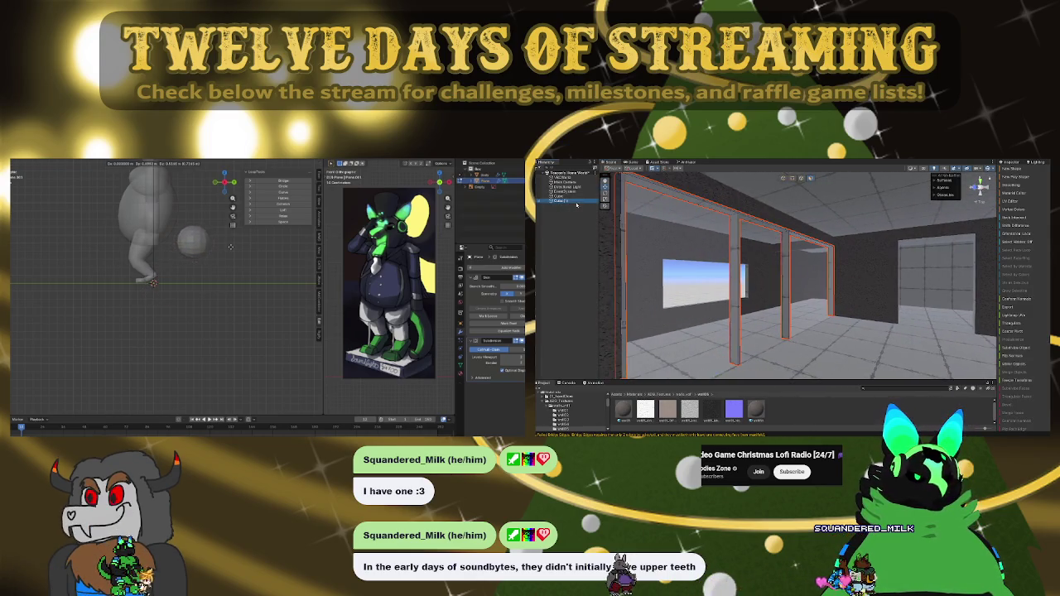
left_click(579, 203)
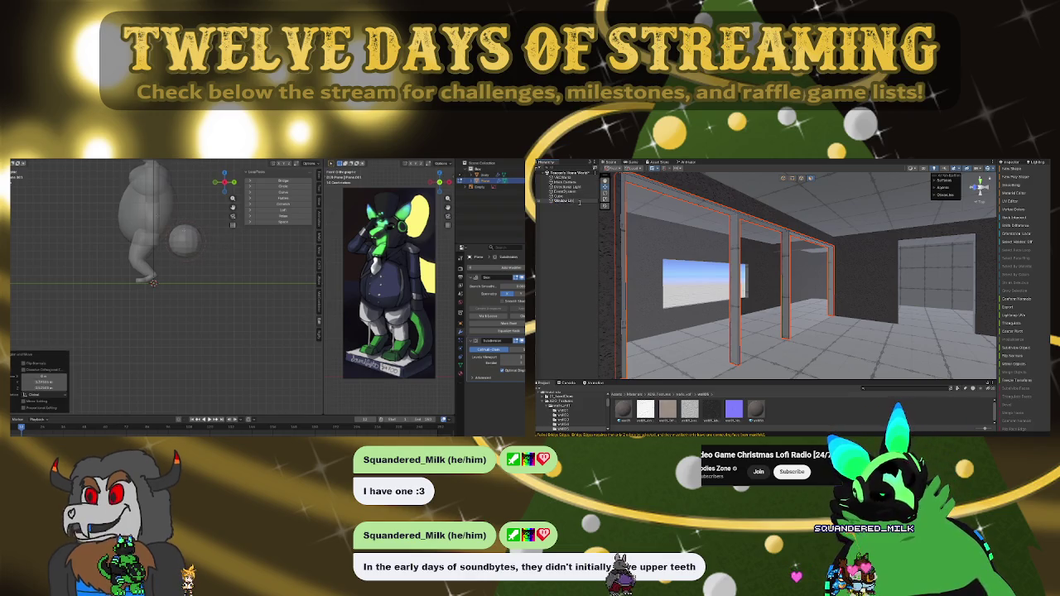
key("ctrl+z")
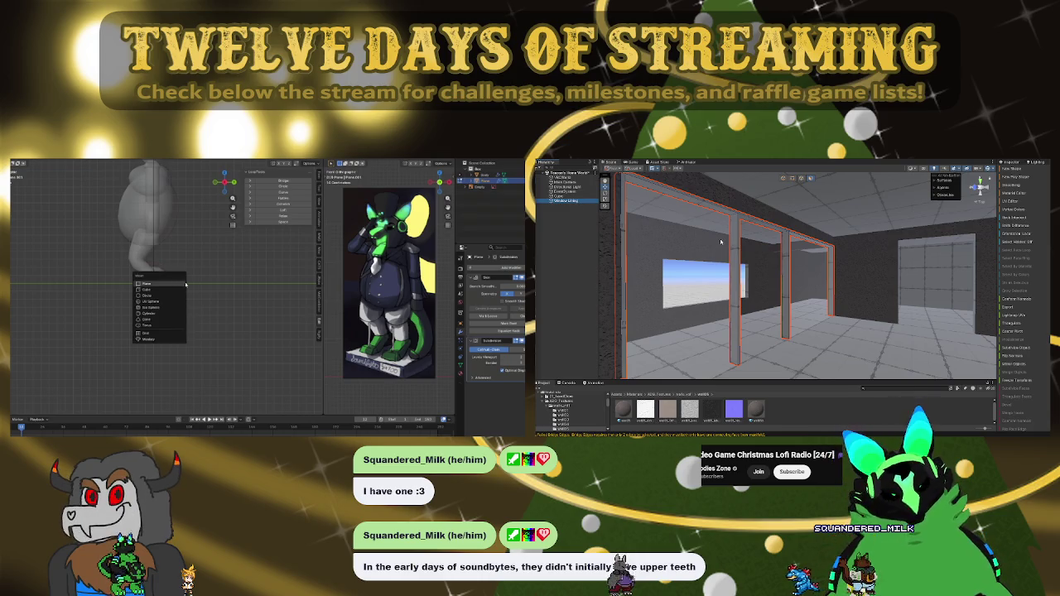
key("ctrl+d")
Step: Select Window Lining (1) and look over the duplicated pillars and the whole room
left_click_drag(784, 179, 797, 233)
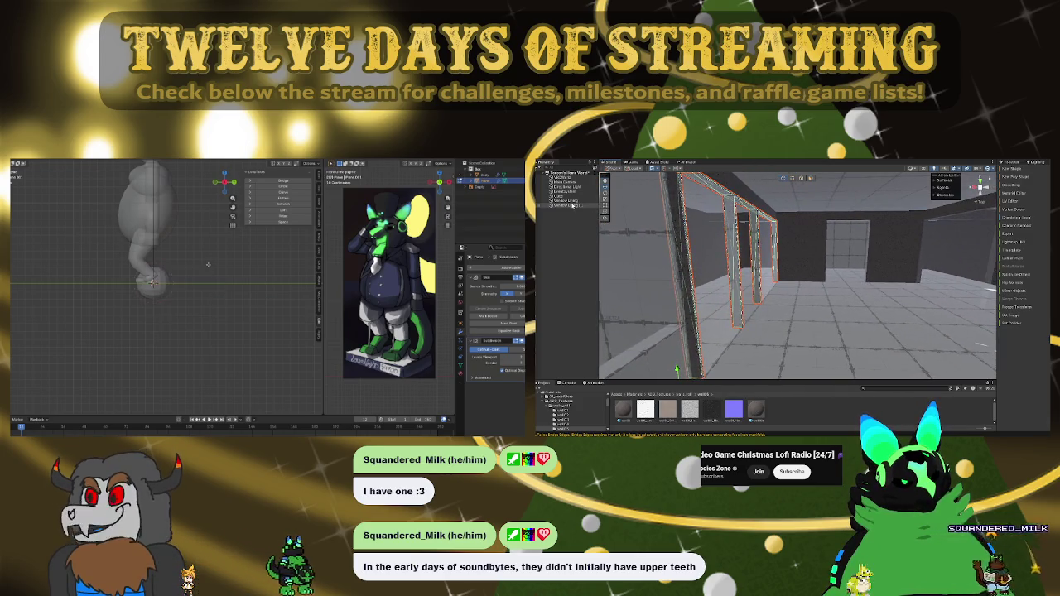
left_click_drag(760, 204, 620, 355)
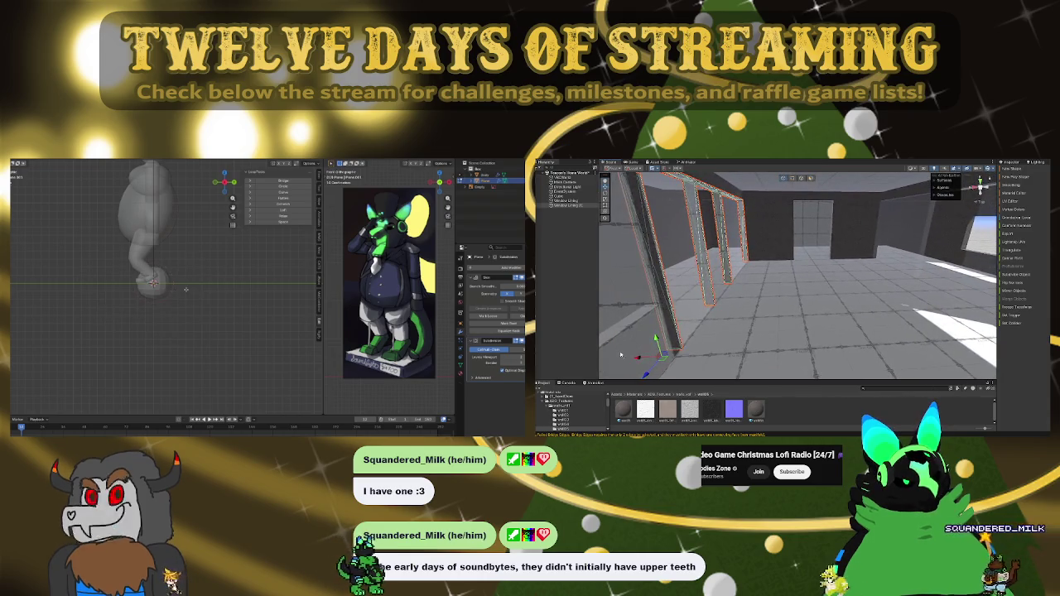
left_click(650, 357)
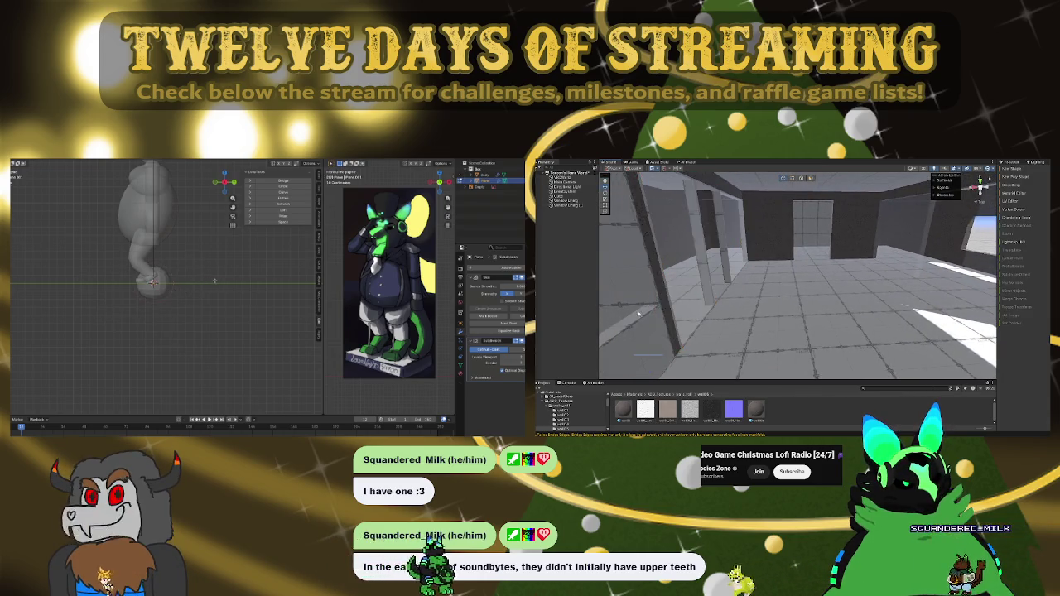
left_click(572, 205)
left_click_drag(639, 359, 1021, 343)
mouse_move(766, 278)
left_mouse_down()
mouse_move(812, 265)
mouse_move(663, 300)
mouse_move(986, 326)
mouse_move(953, 313)
left_mouse_up()
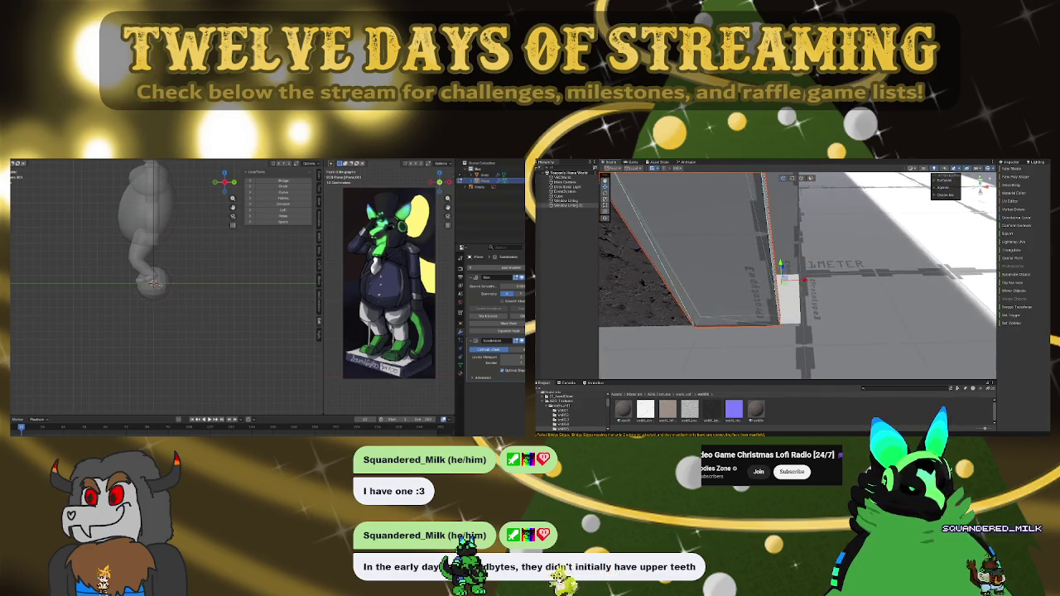
mouse_move(804, 282)
left_mouse_down()
mouse_move(543, 246)
mouse_move(888, 276)
left_mouse_up()
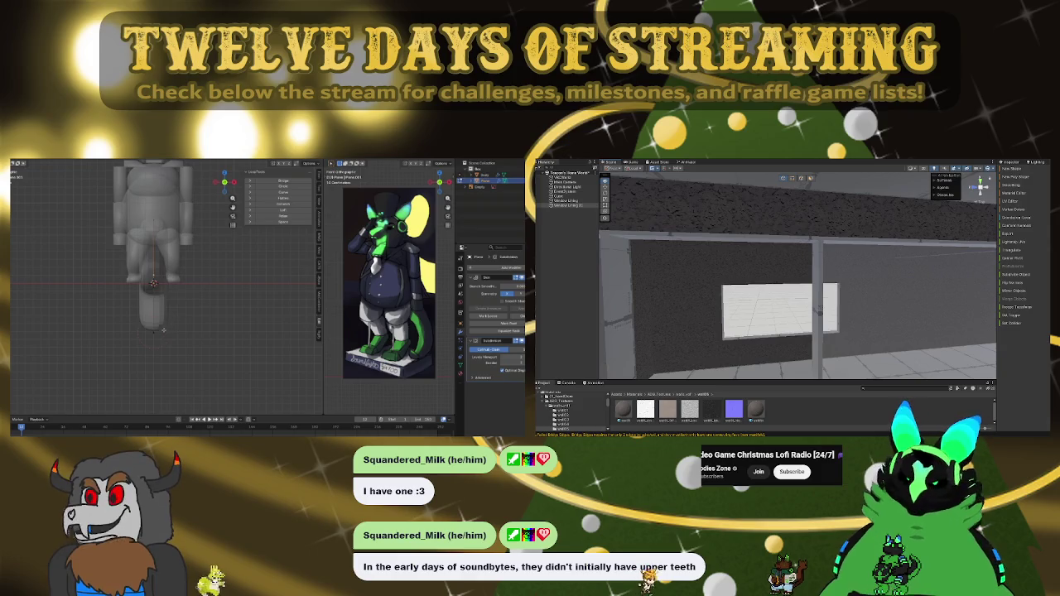
Step: Move the lower body part into place twice, then switch to top view for the tail
key("g")
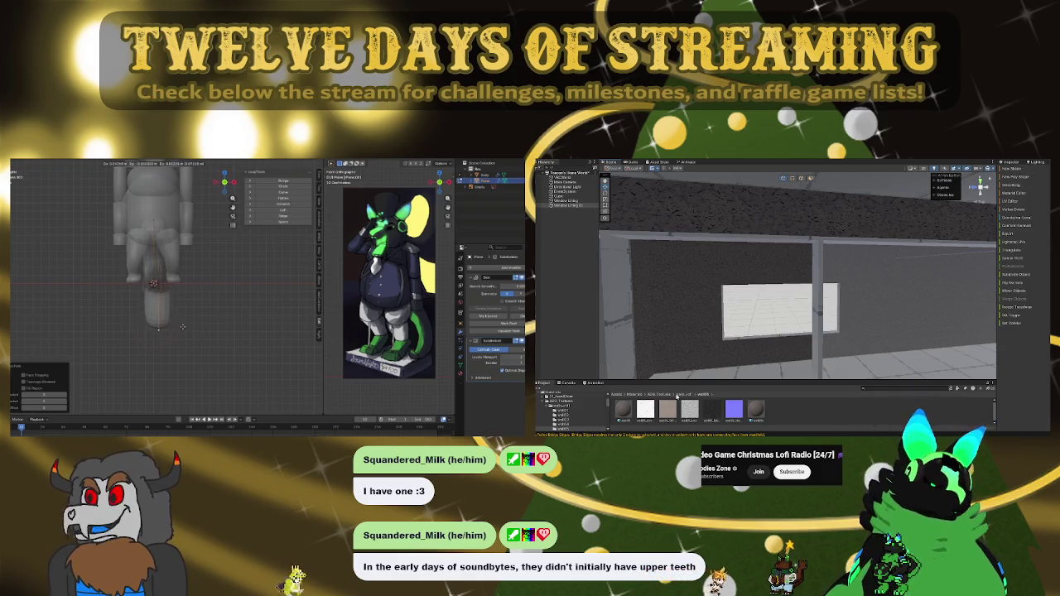
left_click(192, 317)
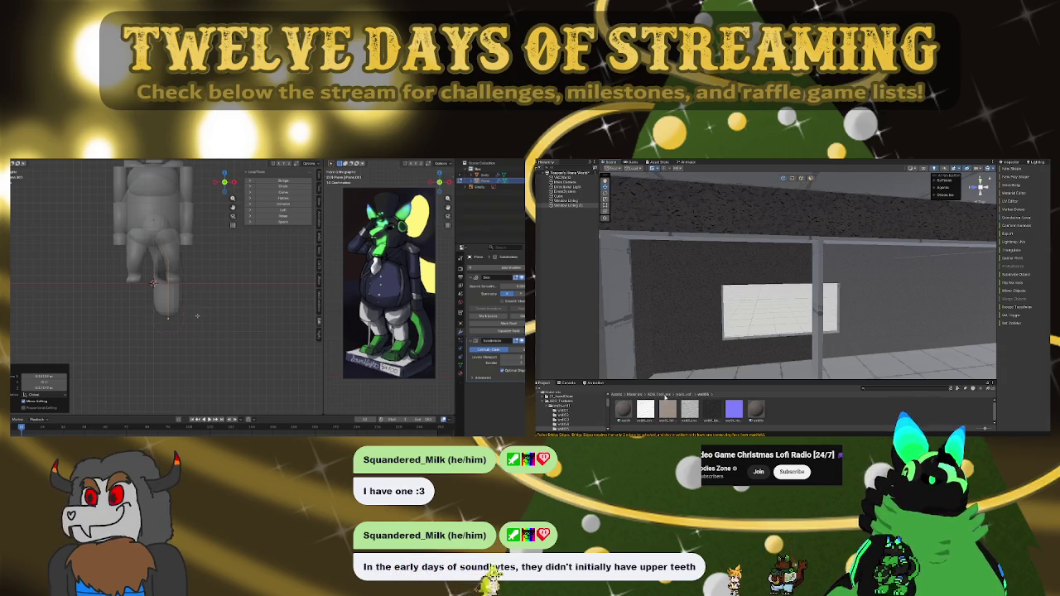
key("g")
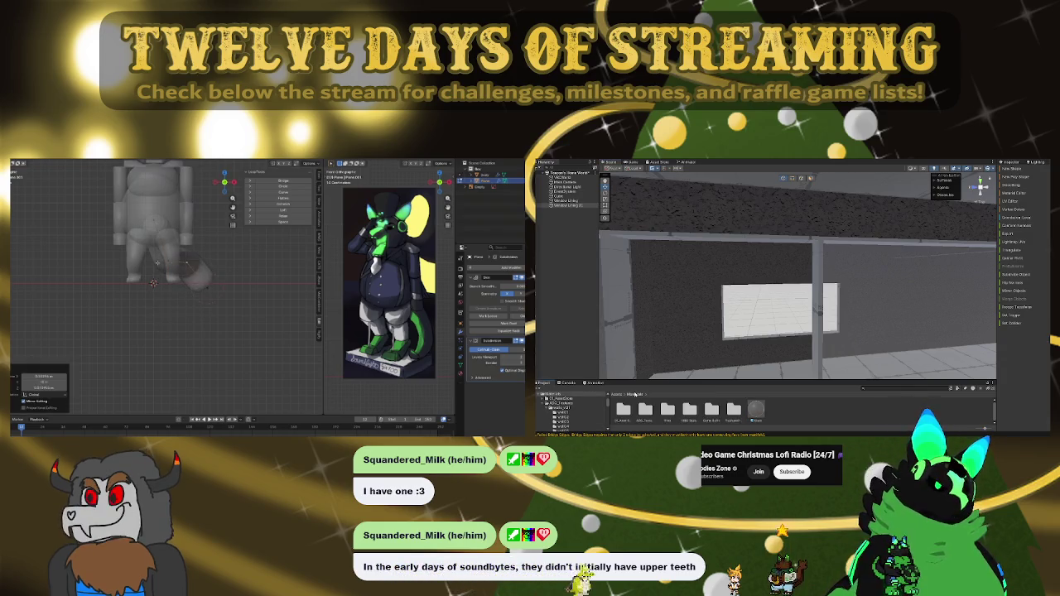
left_click(175, 250)
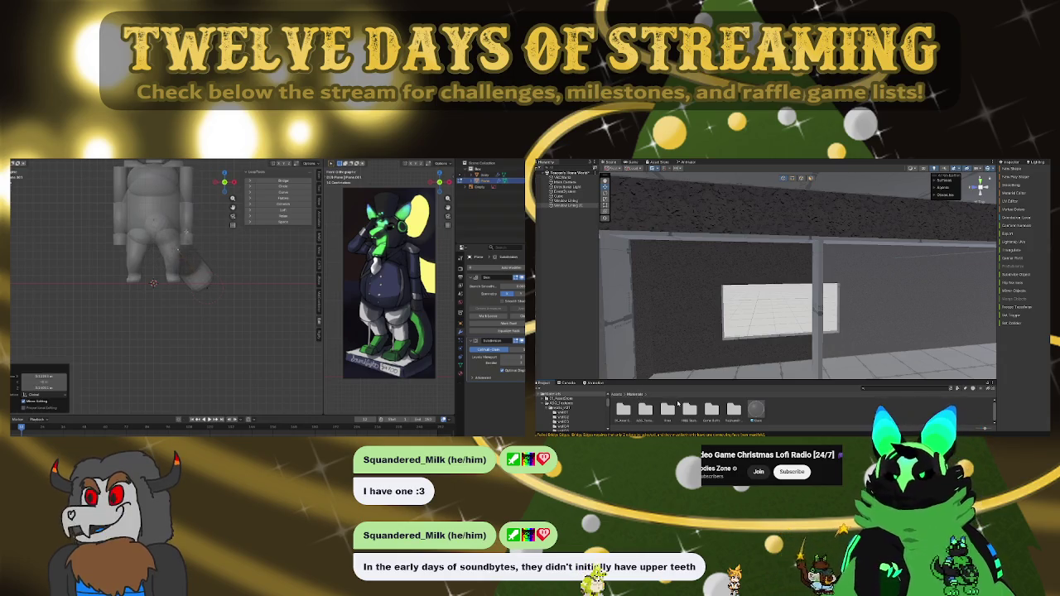
left_click_drag(178, 247, 175, 269)
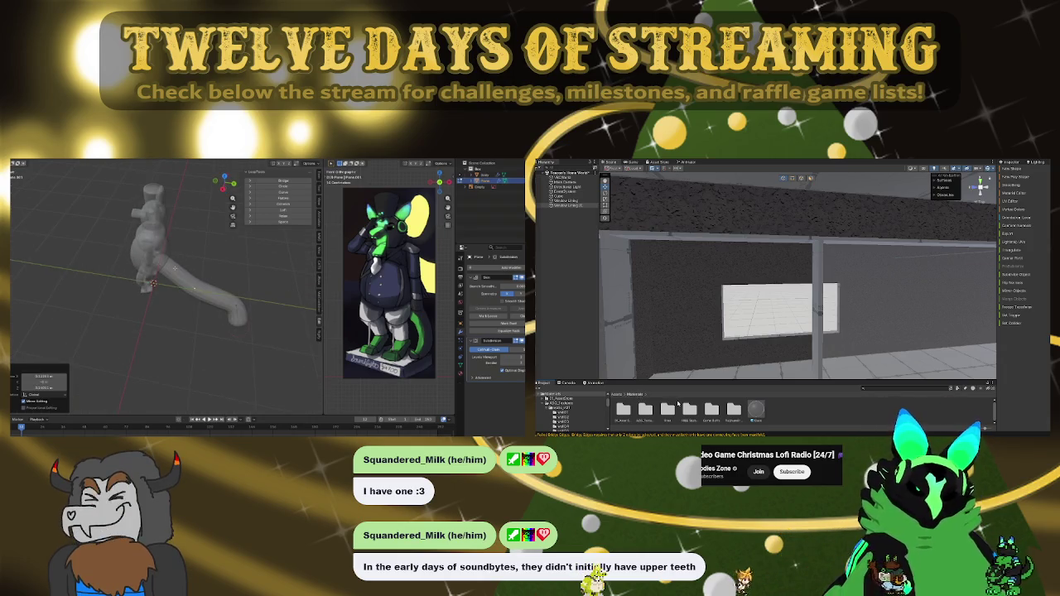
key("KP_7")
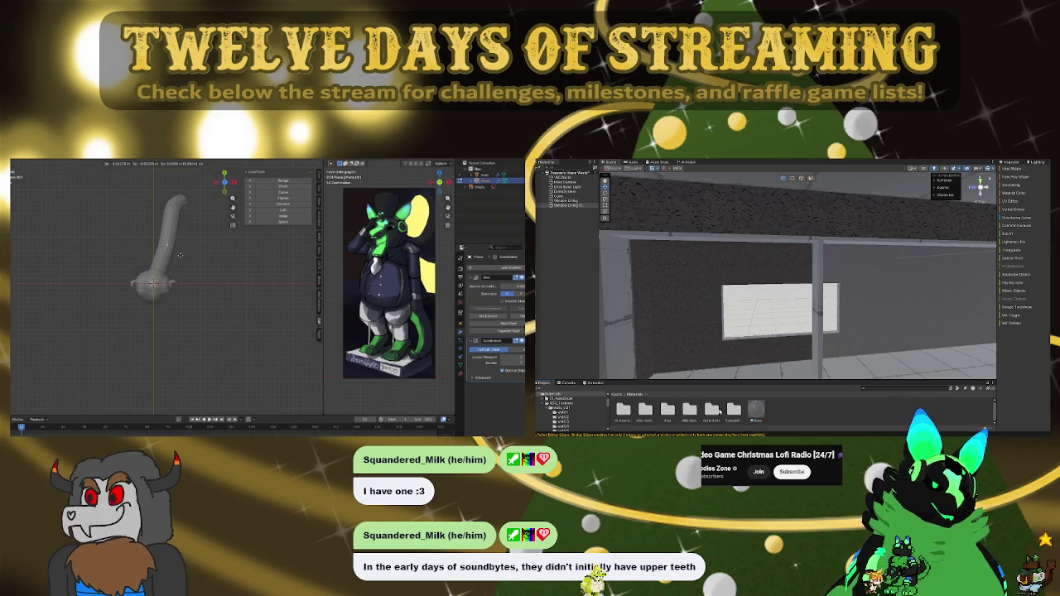
key("z")
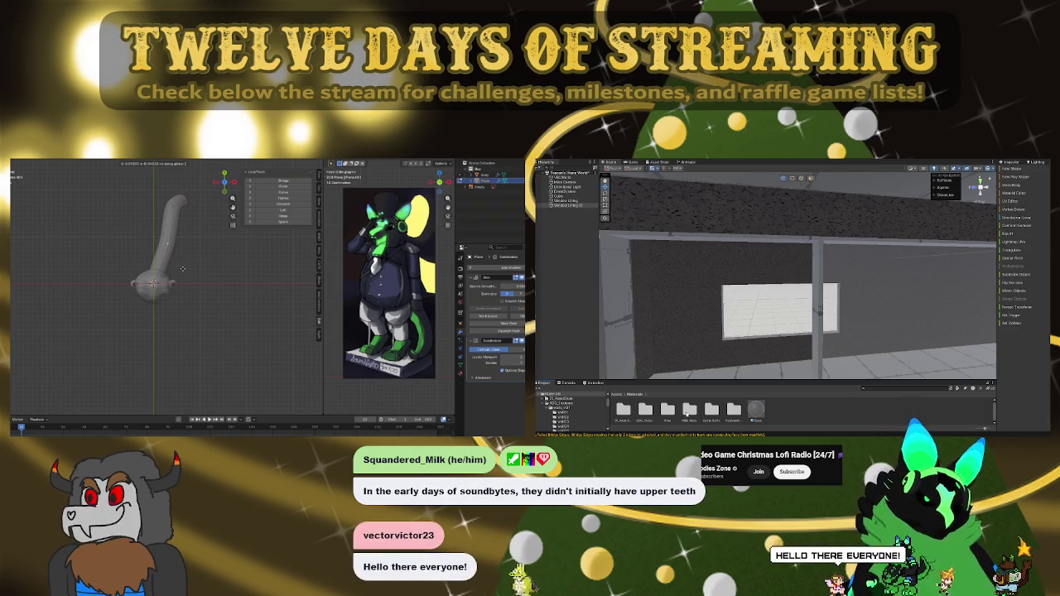
Step: Curl the tail tip up and back down into a short hook, then unhide the body
left_click(179, 265)
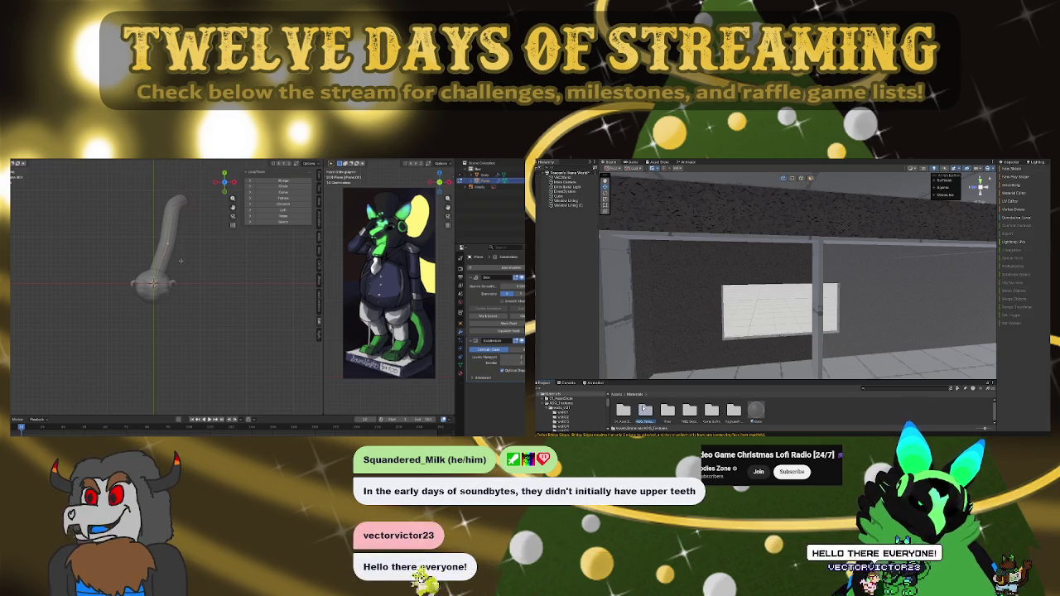
left_click(183, 271)
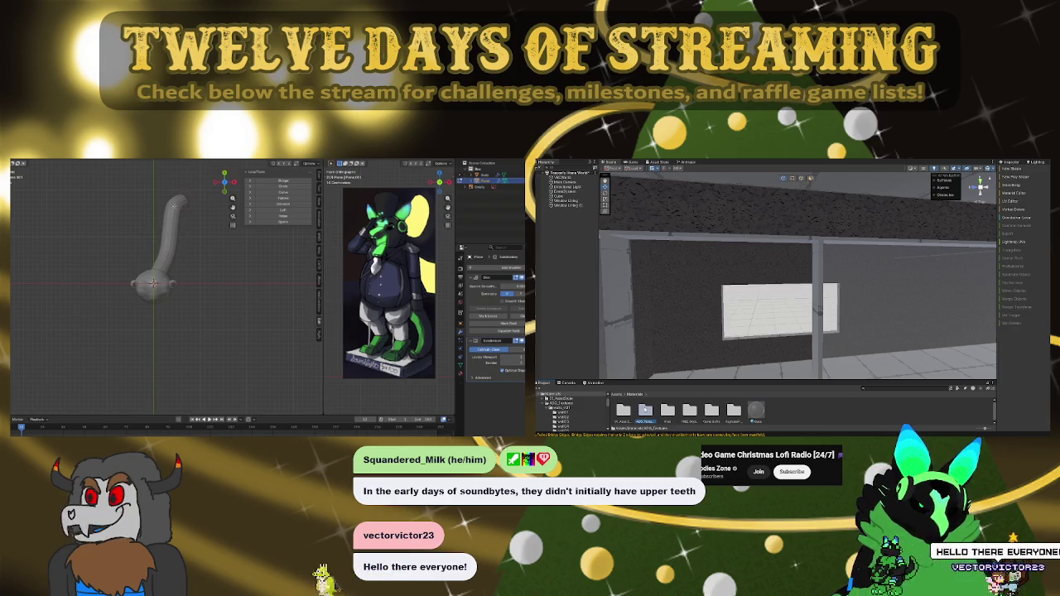
left_click(186, 200)
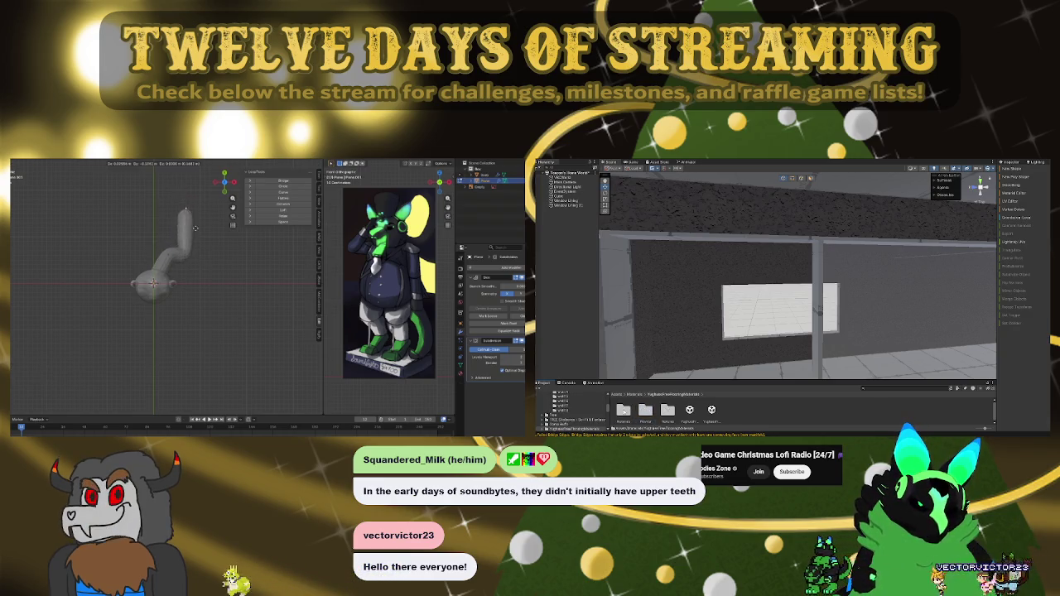
left_click(195, 300)
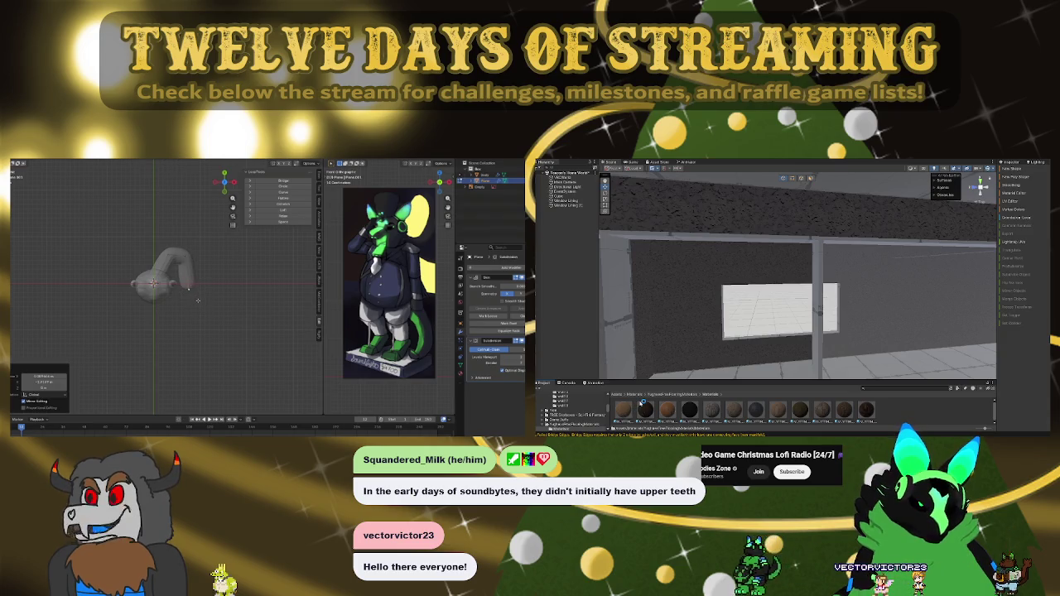
key("alt+h")
left_click_drag(877, 353, 804, 353)
Step: Move the tail into place while trying the dark wood material on the Unity pillar
key("g")
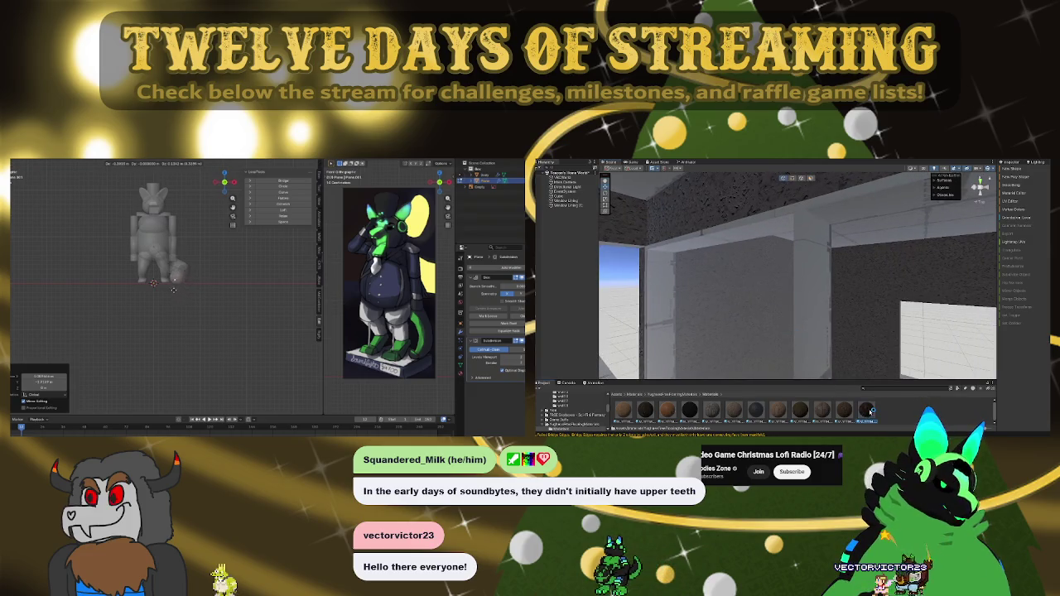
left_click_drag(870, 411, 829, 289)
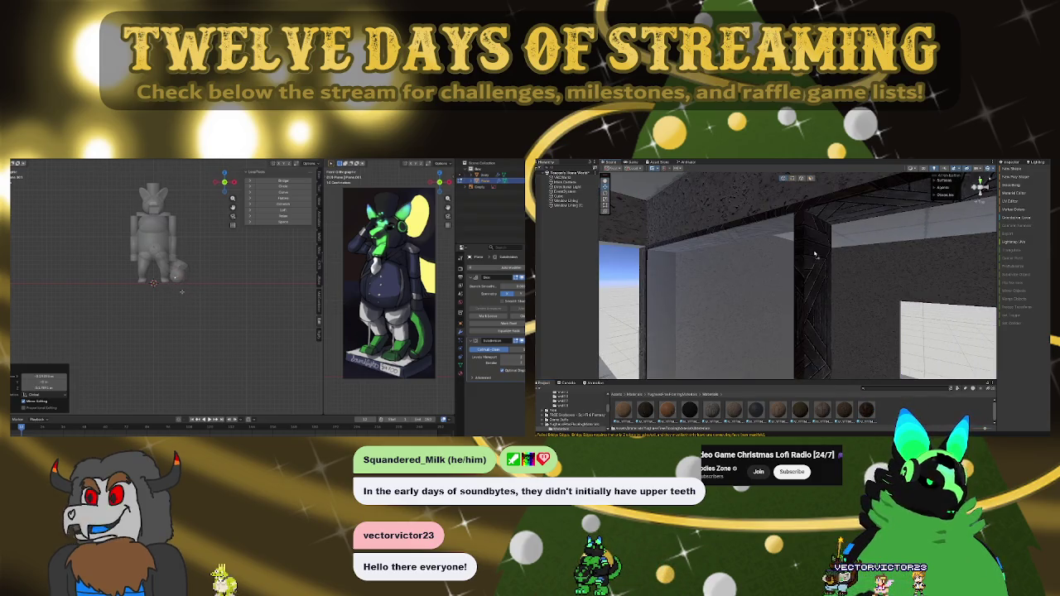
left_click_drag(181, 292, 215, 267)
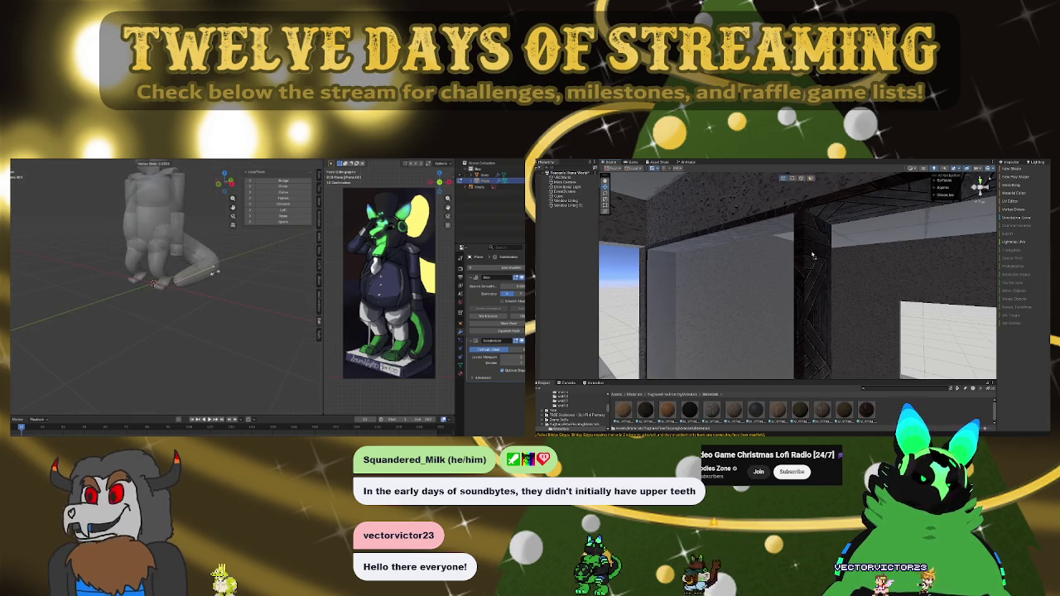
key("ctrl+z")
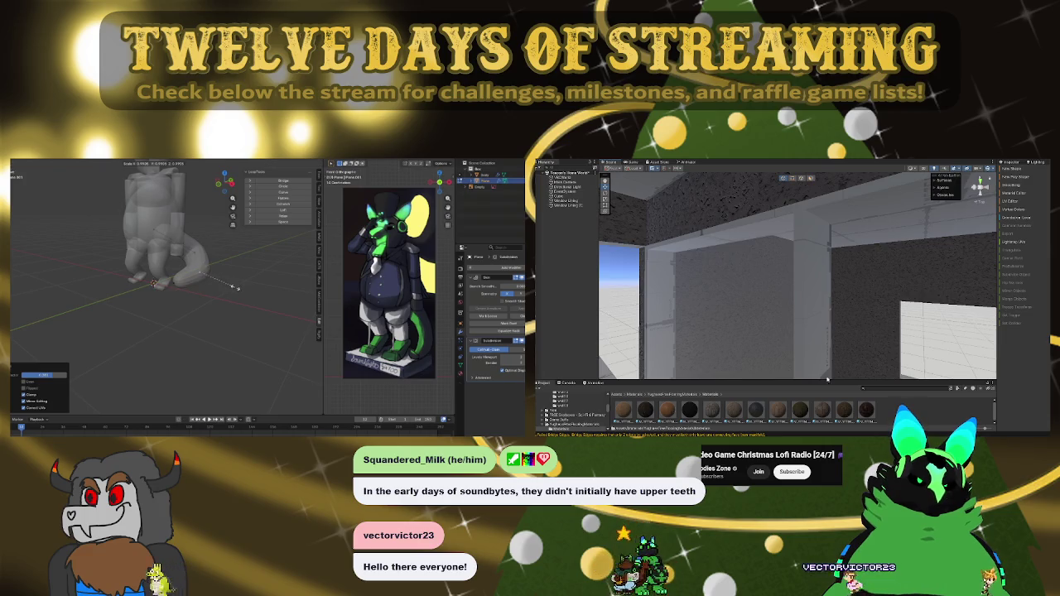
key("ctrl+y")
key("ctrl+z")
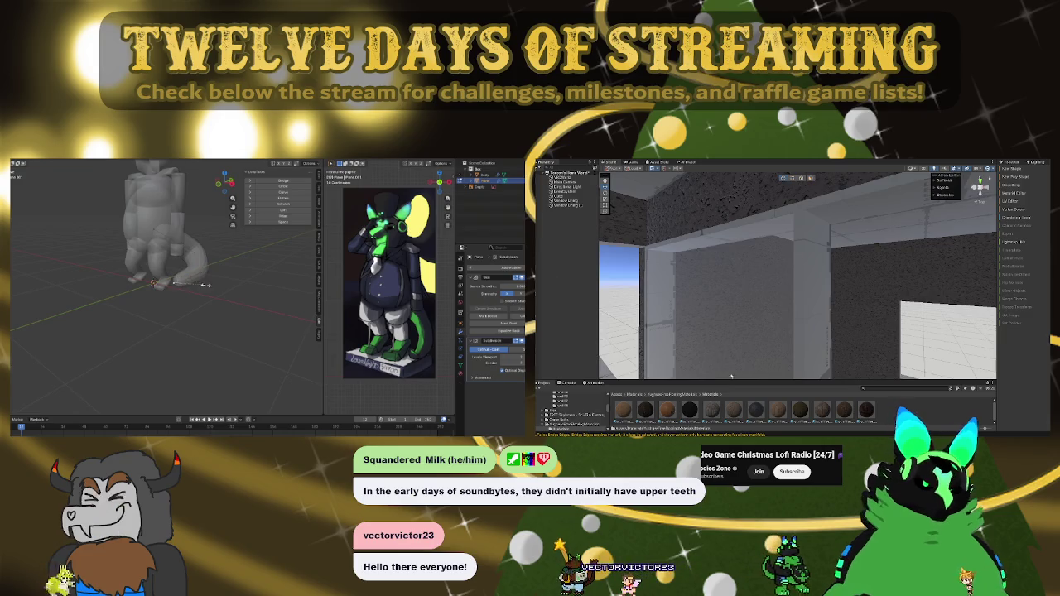
left_click_drag(805, 415, 816, 291)
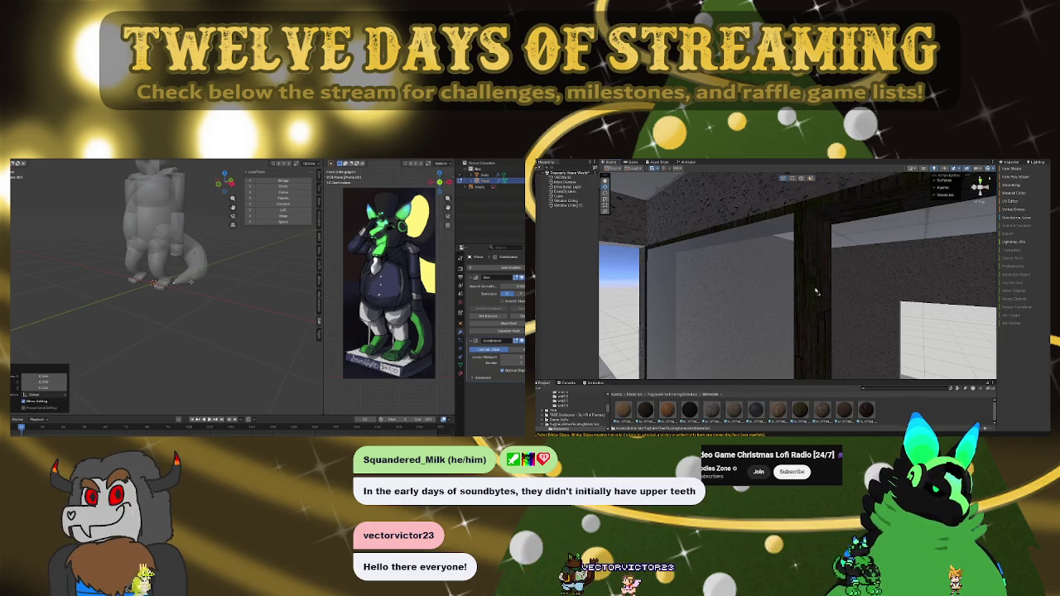
key("ctrl+z")
left_click_drag(225, 258, 198, 286)
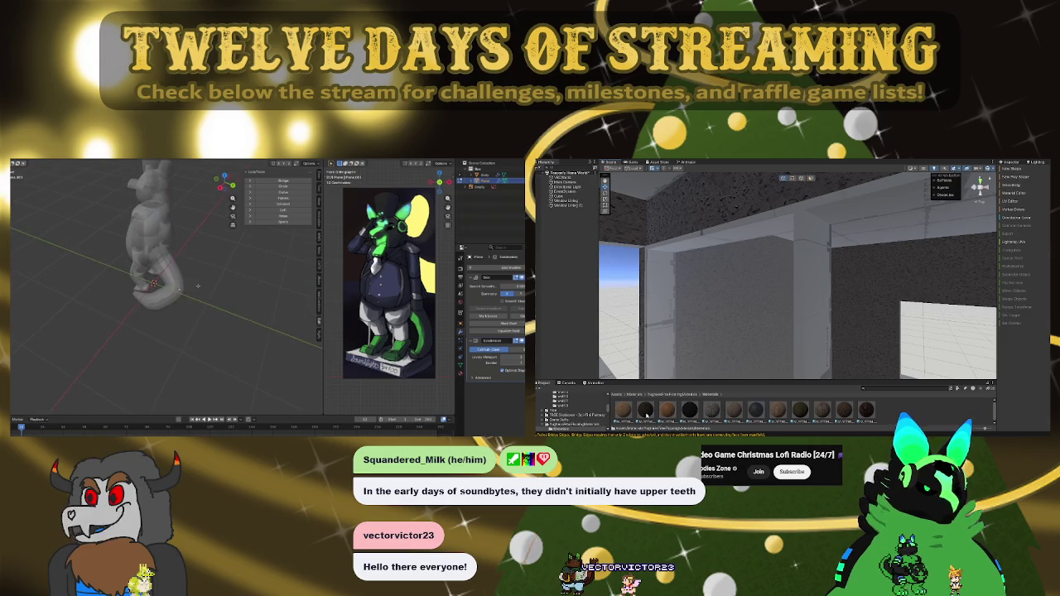
left_click_drag(649, 414, 816, 294)
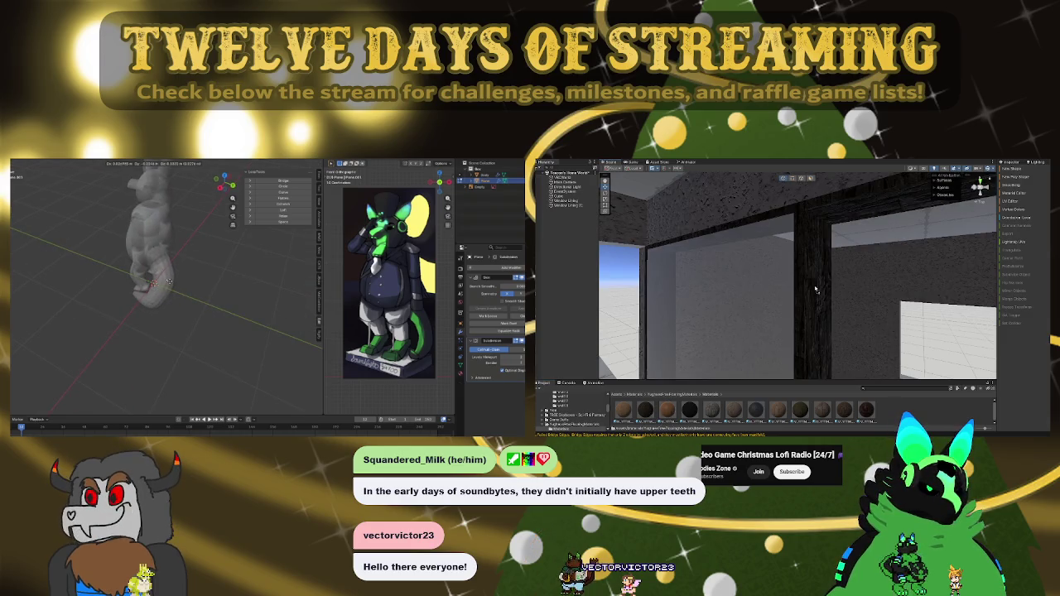
left_click(169, 281)
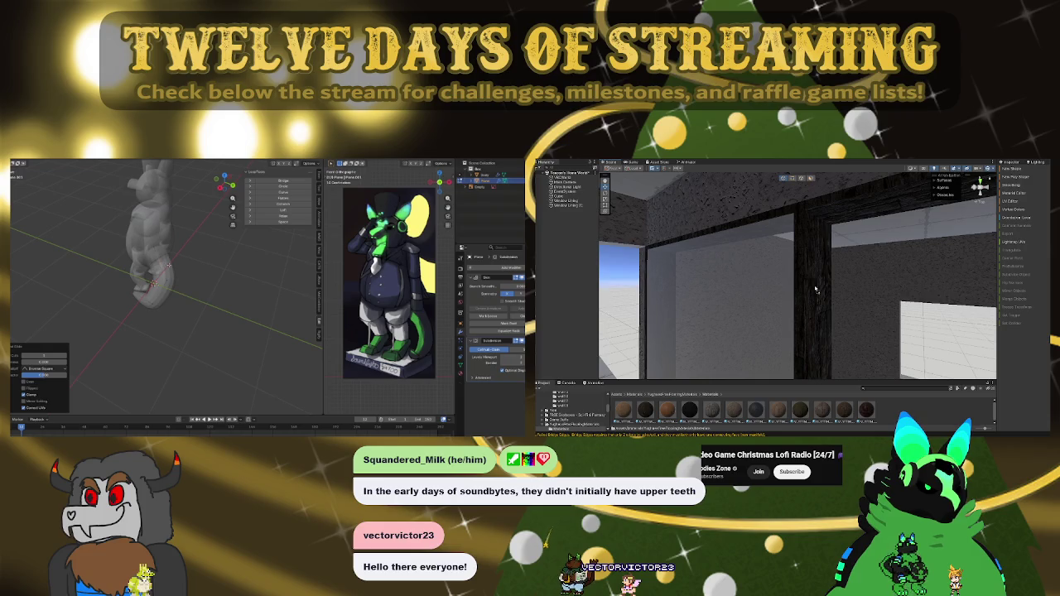
Step: Reposition the tail into a loop behind the feet and start renaming it with F2
left_click_drag(820, 287, 644, 374)
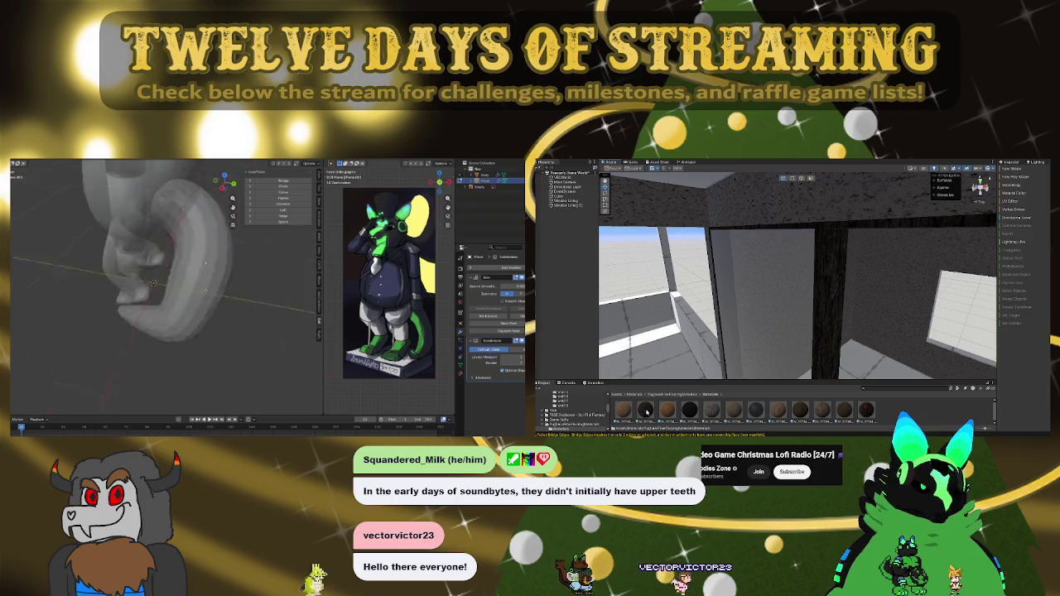
key("g")
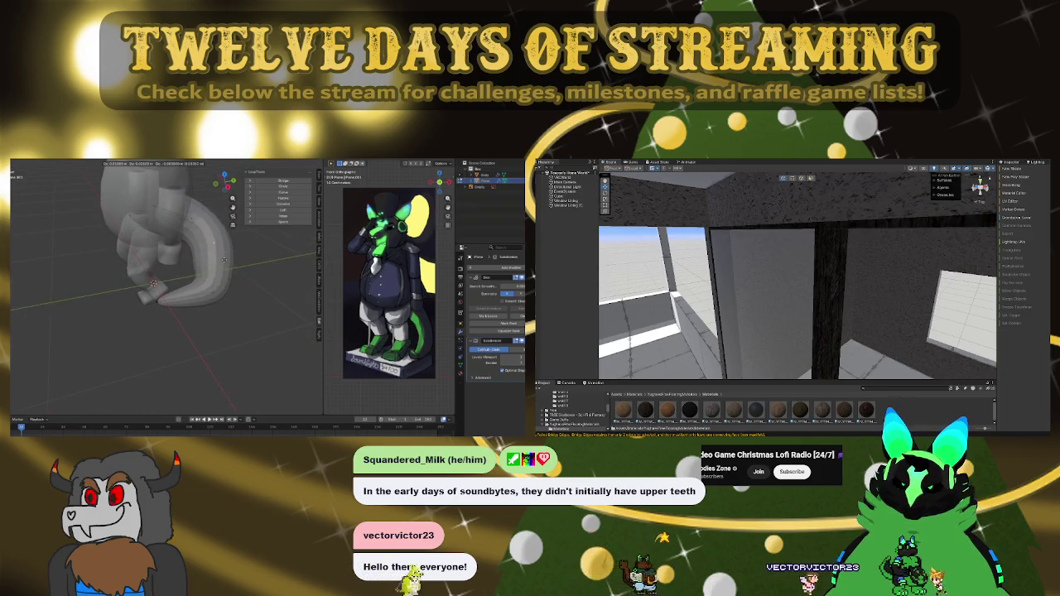
mouse_move(886, 285)
left_mouse_down()
mouse_move(729, 258)
mouse_move(768, 281)
mouse_move(742, 282)
left_mouse_up()
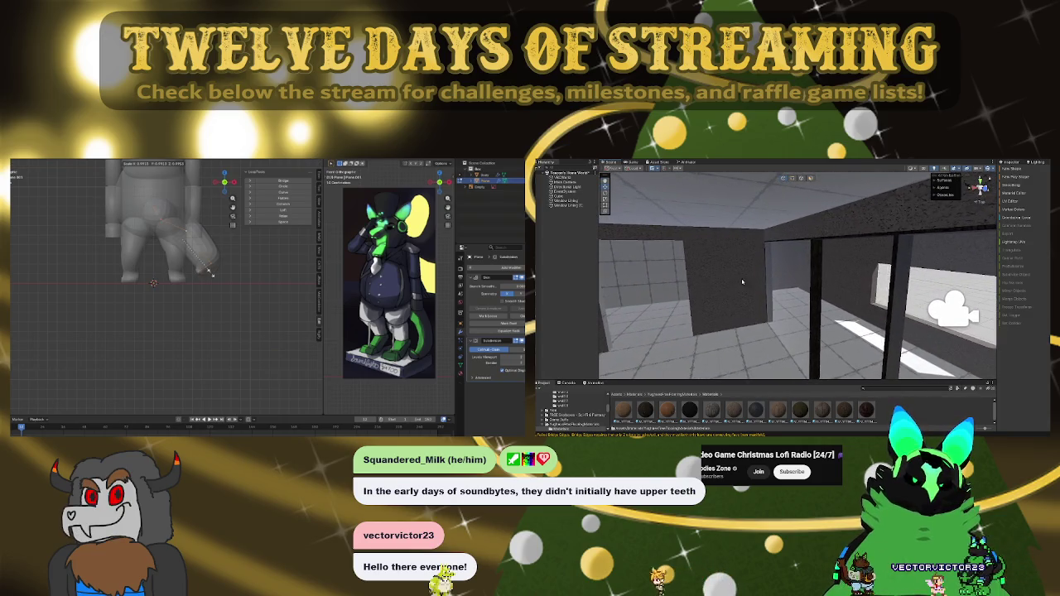
left_click(817, 260)
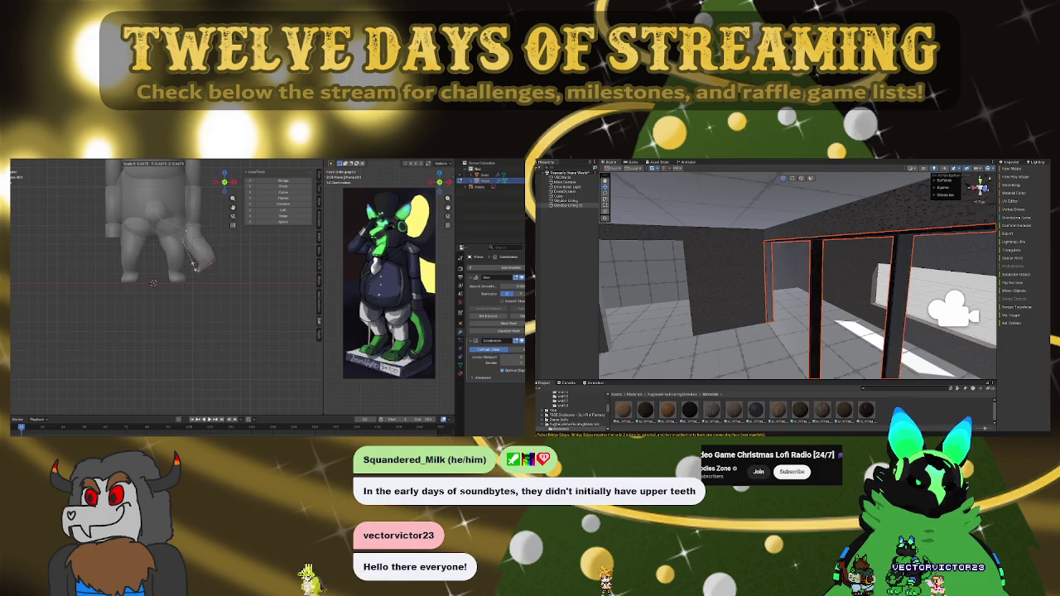
mouse_move(841, 272)
left_mouse_down()
mouse_move(660, 248)
mouse_move(722, 278)
left_mouse_up()
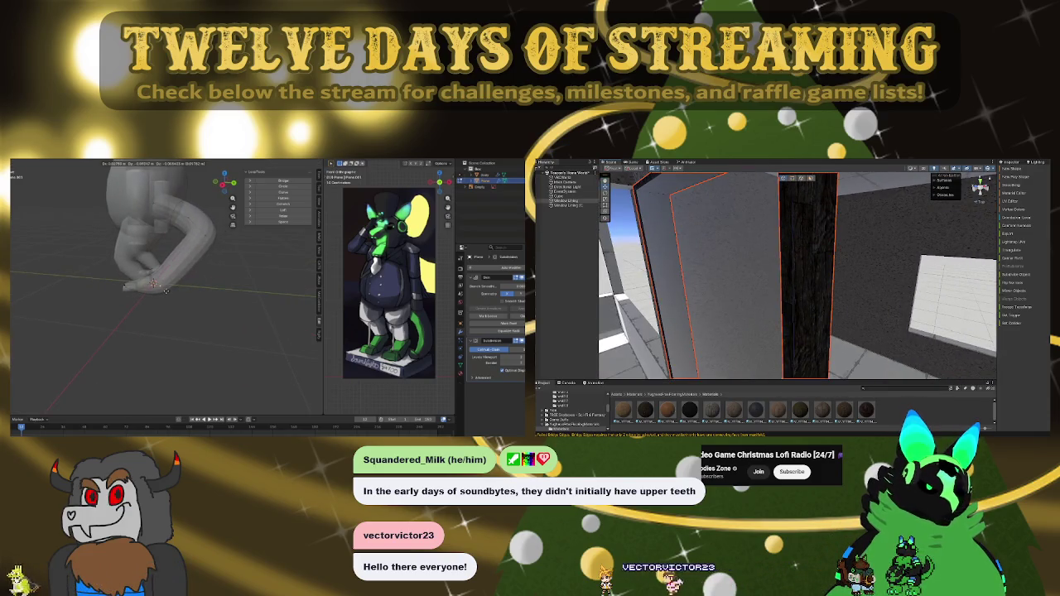
left_click(195, 246)
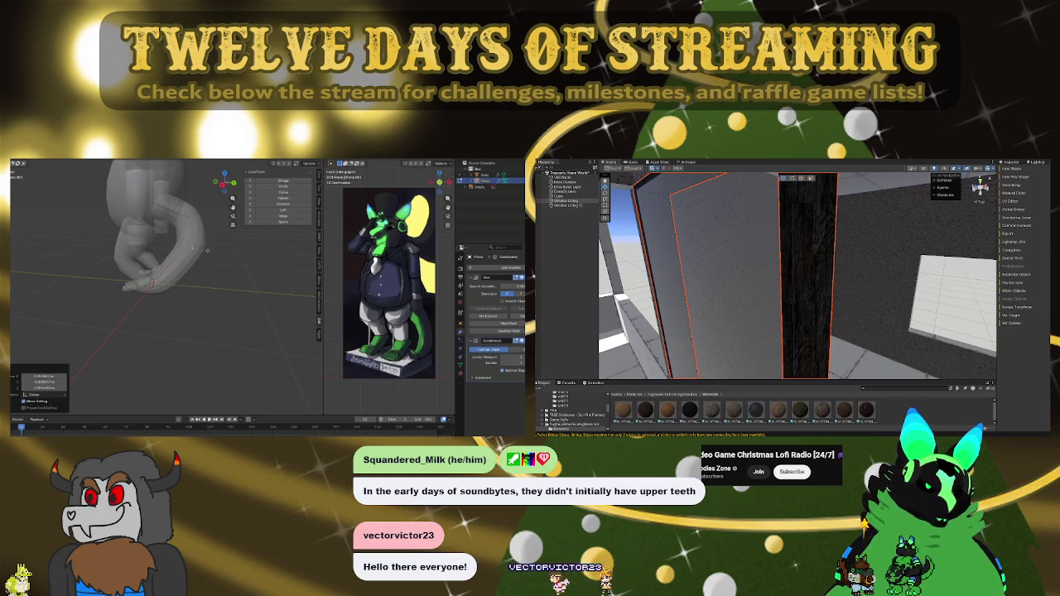
mouse_move(766, 241)
left_mouse_down()
mouse_move(743, 256)
mouse_move(926, 273)
left_mouse_up()
key("F2")
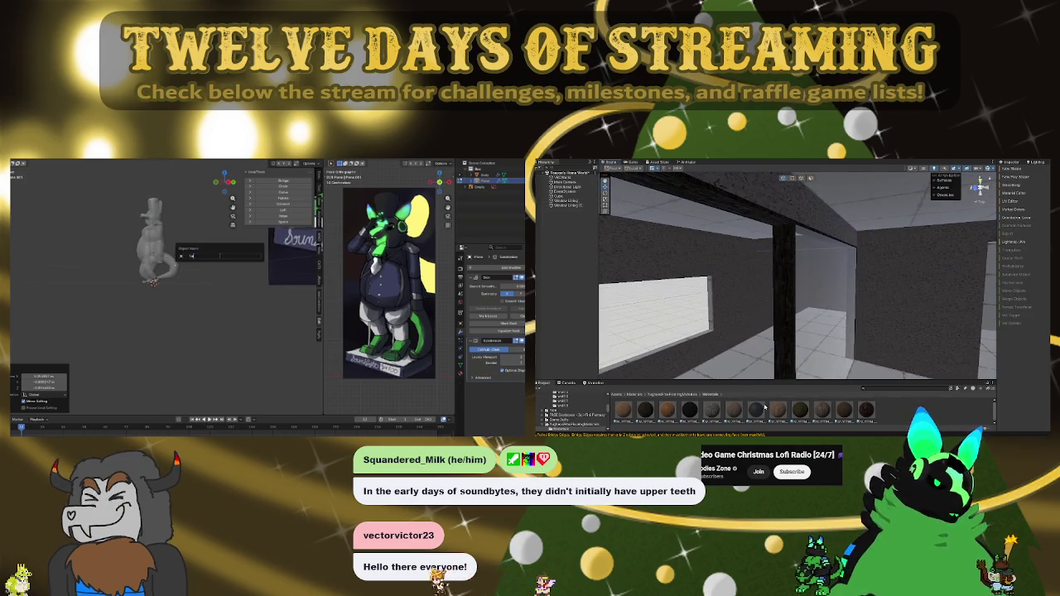
Step: Bring the character's front into view and enter Edit Mode on the body mesh
key("Return")
left_click_drag(750, 414, 781, 296)
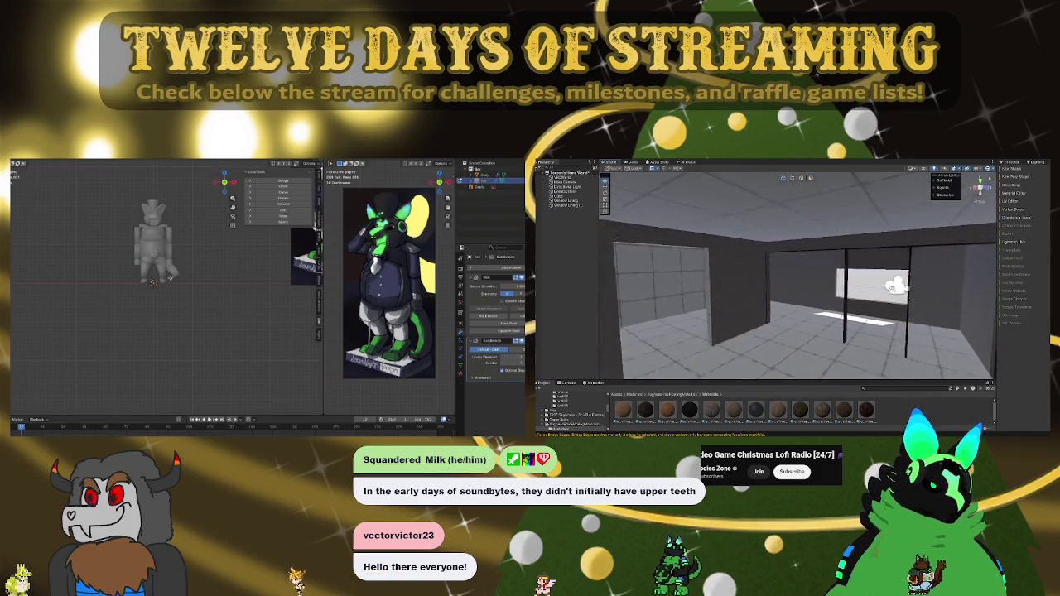
mouse_move(837, 288)
left_mouse_down()
mouse_move(768, 295)
mouse_move(807, 289)
mouse_move(788, 286)
left_mouse_up()
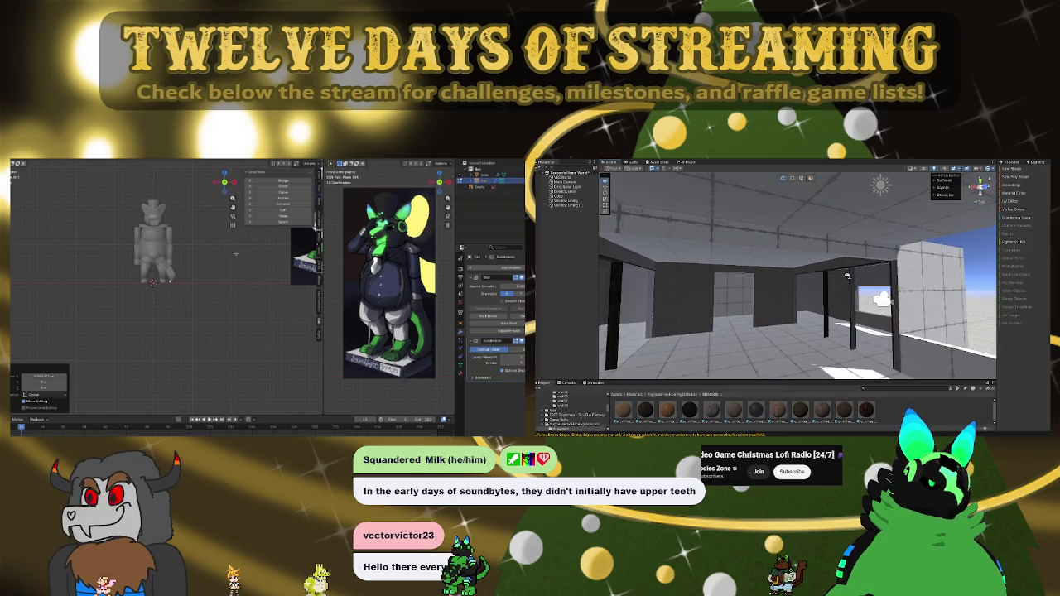
mouse_move(798, 275)
left_mouse_down()
mouse_move(768, 264)
mouse_move(804, 307)
left_mouse_up()
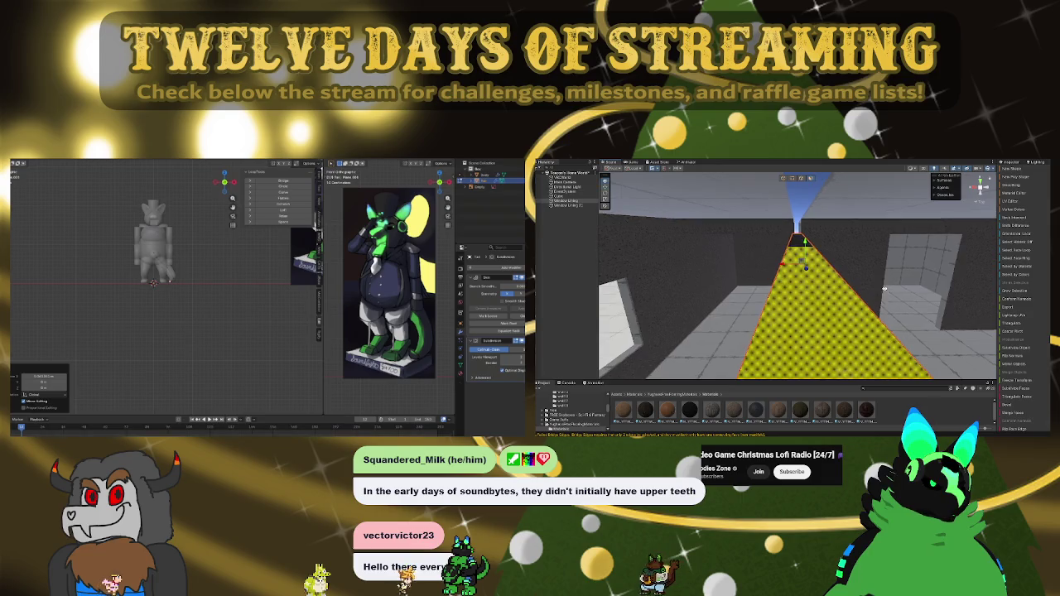
mouse_move(731, 270)
left_mouse_down()
mouse_move(744, 298)
mouse_move(857, 321)
left_mouse_up()
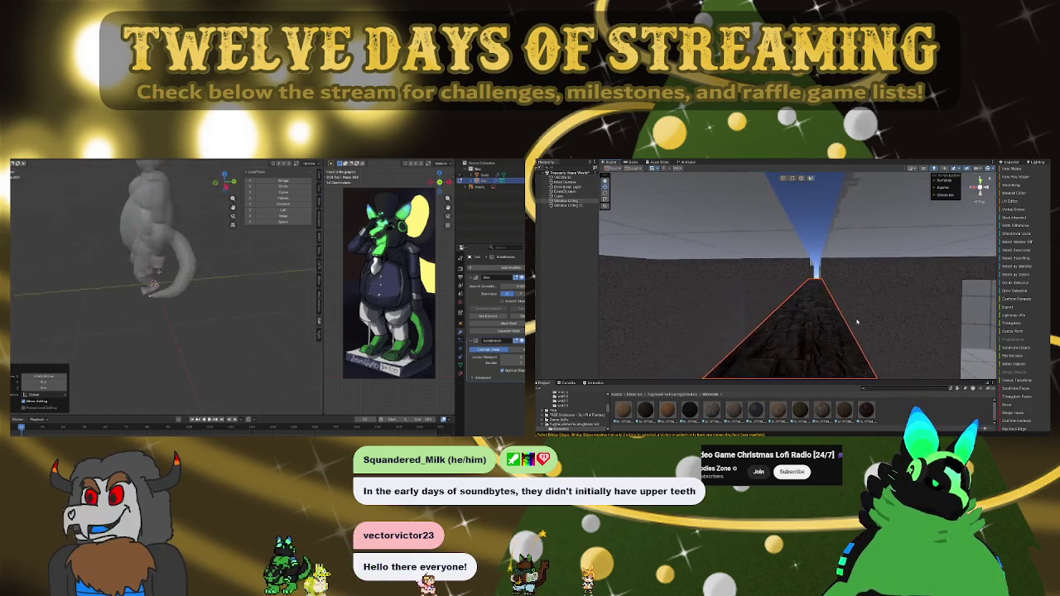
scroll(835, 334, "up", 5)
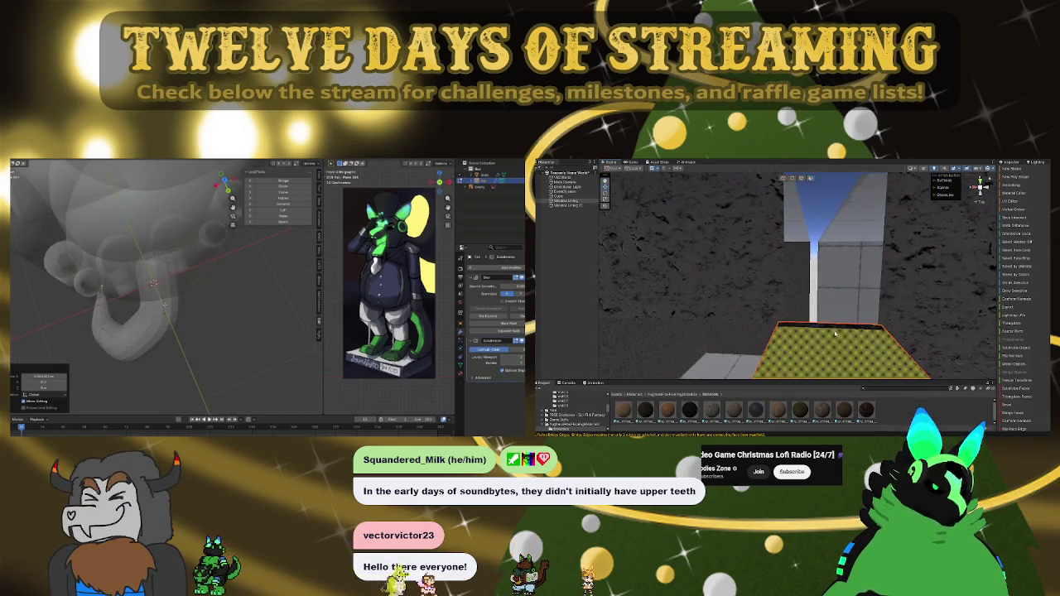
mouse_move(835, 334)
left_mouse_down()
mouse_move(708, 297)
mouse_move(697, 313)
mouse_move(812, 338)
mouse_move(814, 301)
left_mouse_up()
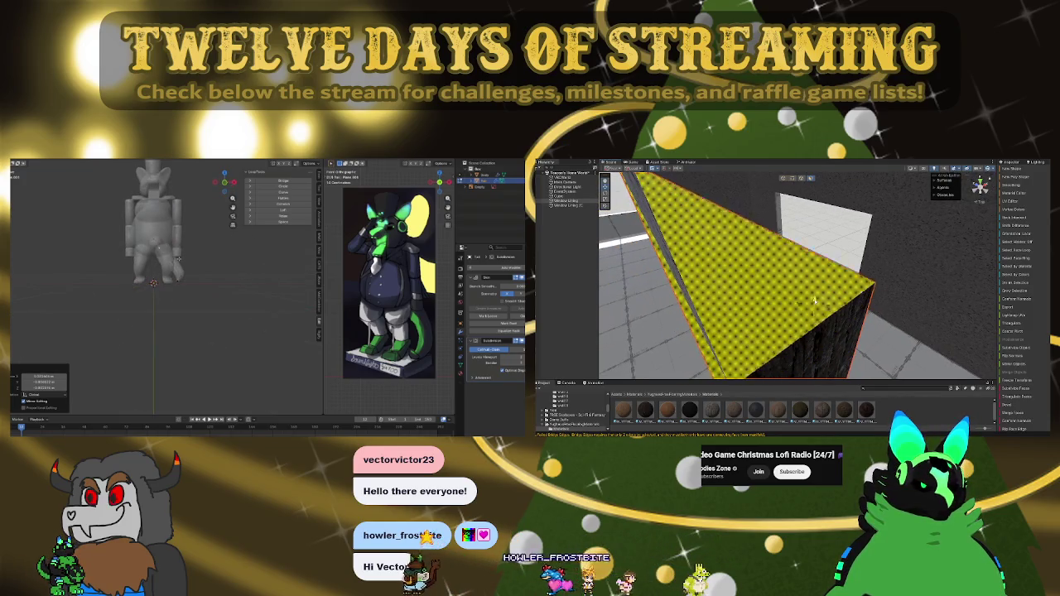
left_click_drag(771, 261, 779, 237)
key("Tab")
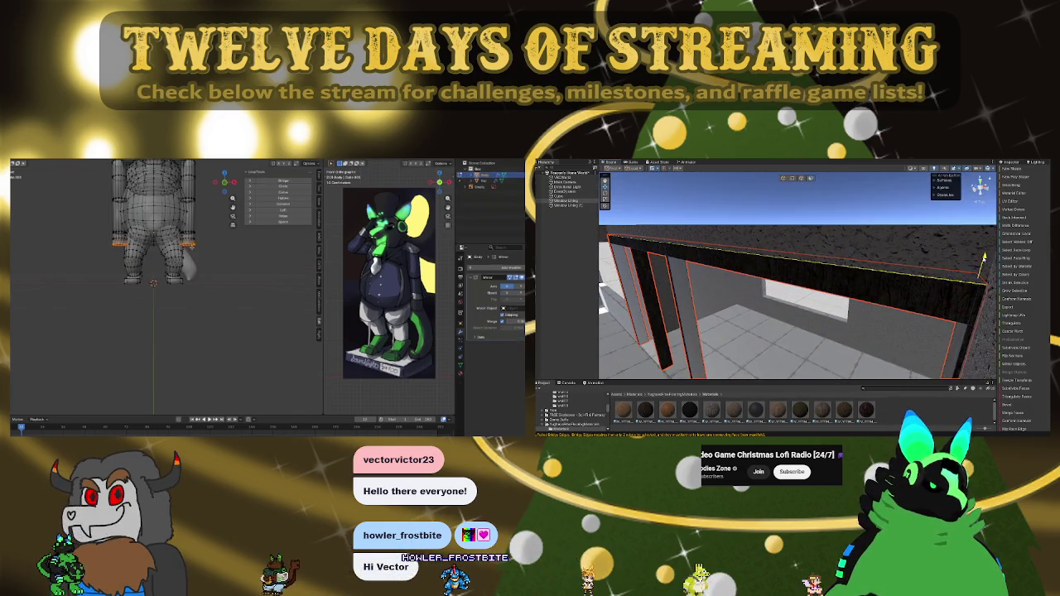
Step: Orbit to where the tail joins the body, then select and frame the edge loop there
left_click_drag(203, 248, 190, 261)
left_click_drag(746, 259, 783, 258)
left_click_drag(191, 261, 182, 269)
left_click_drag(776, 259, 756, 260)
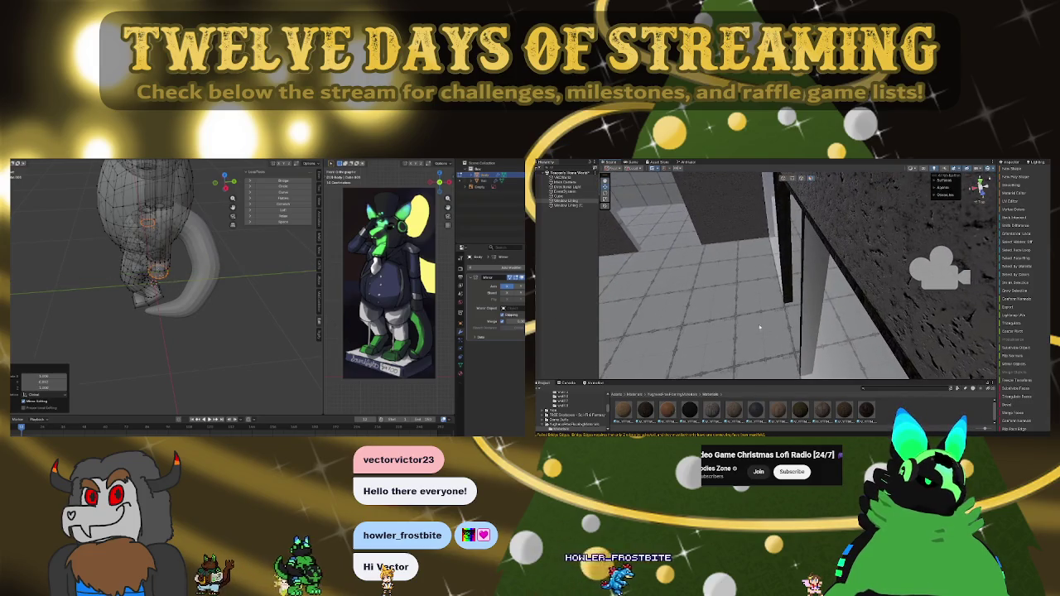
left_click(829, 286)
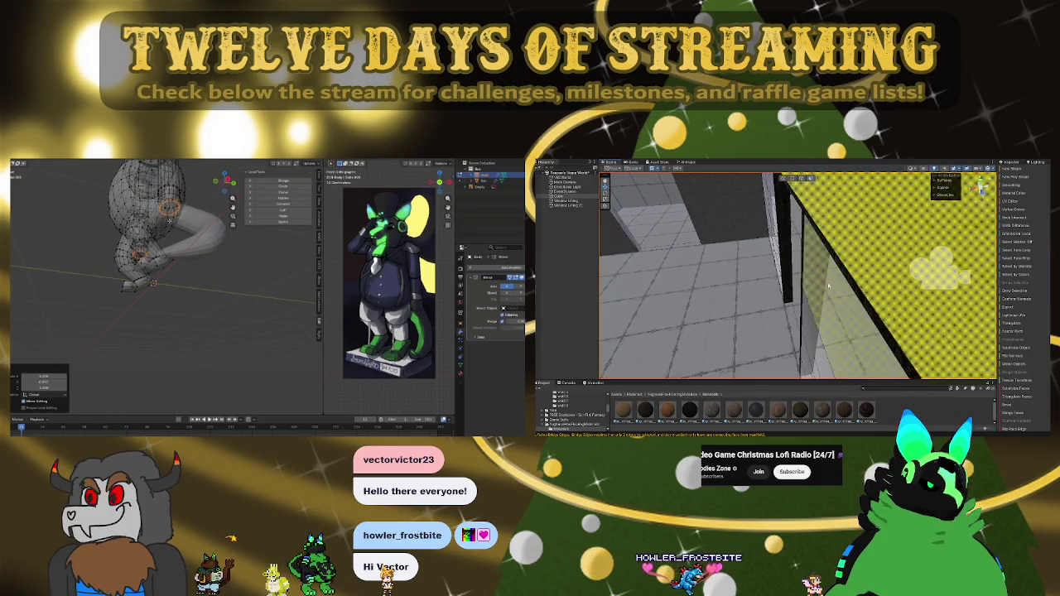
key("f")
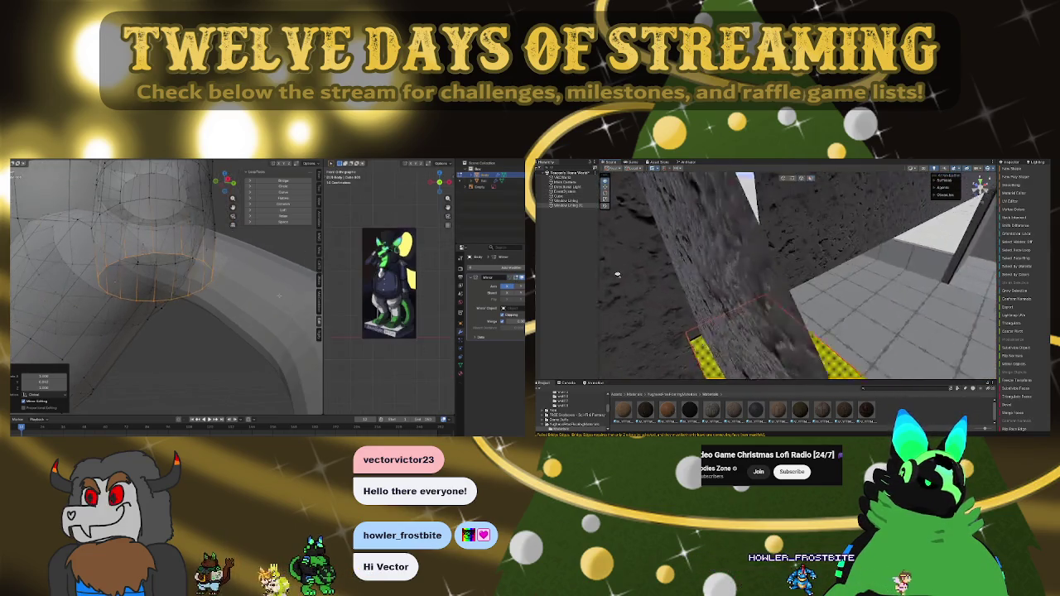
Step: Move that edge loop down along Z and confirm its new position
left_click_drag(282, 280, 190, 325)
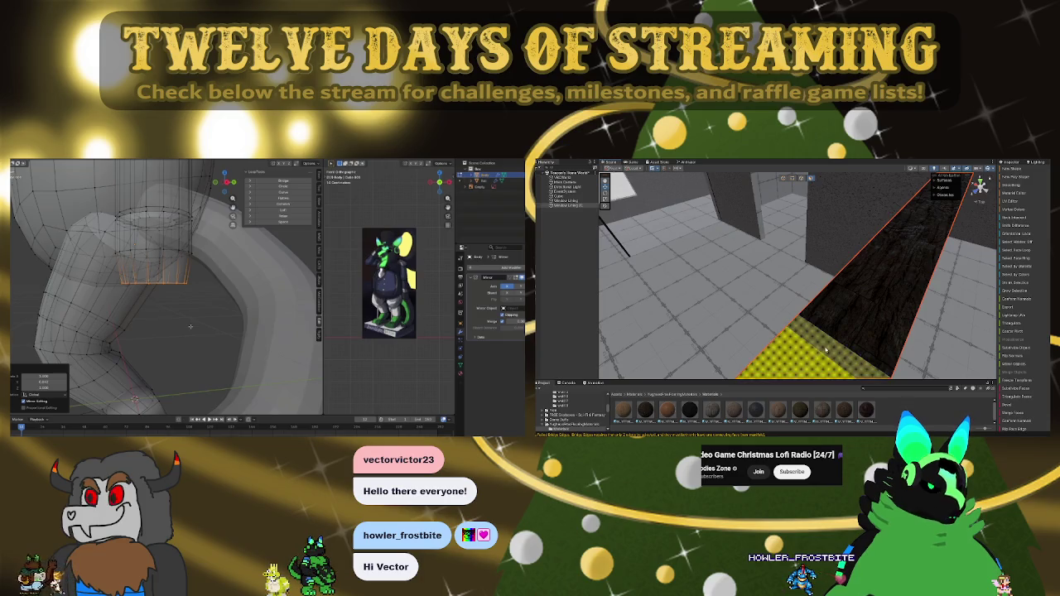
key("g")
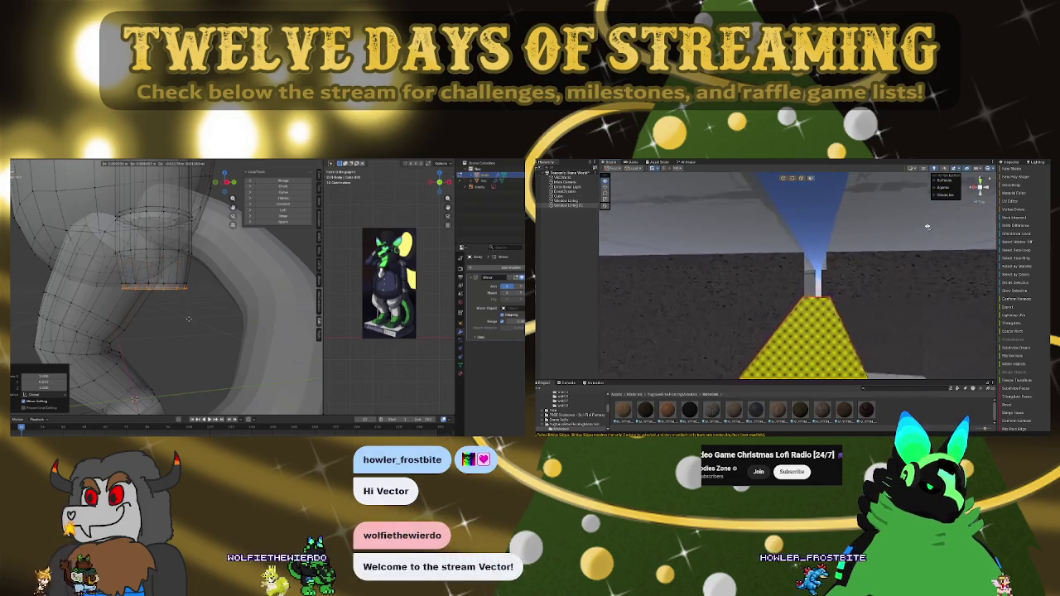
left_click(209, 318)
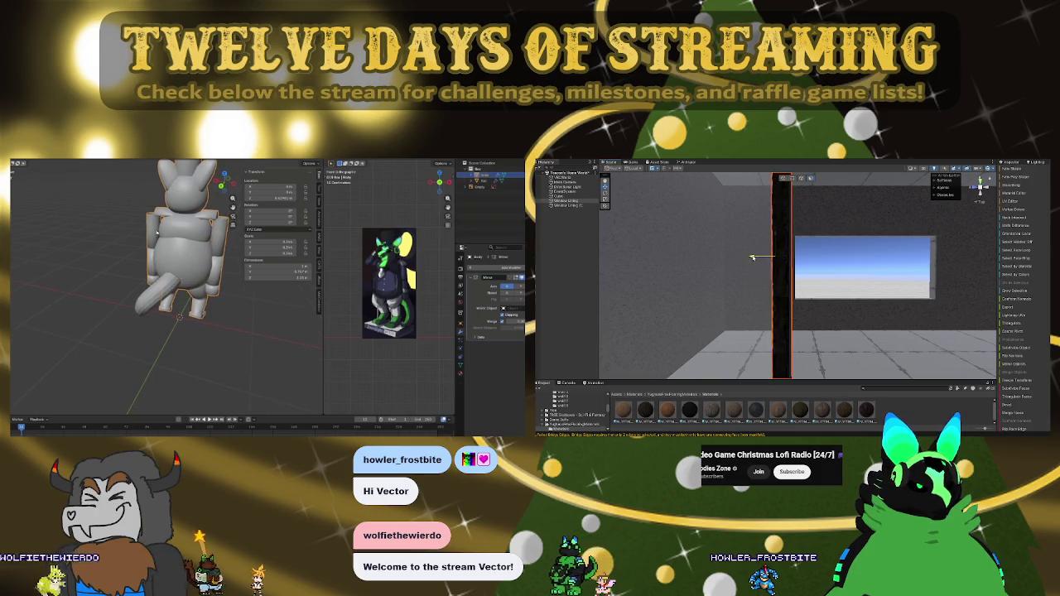
Step: Zoom and orbit around the character, undoing an accidental selection
left_click_drag(758, 257, 734, 258)
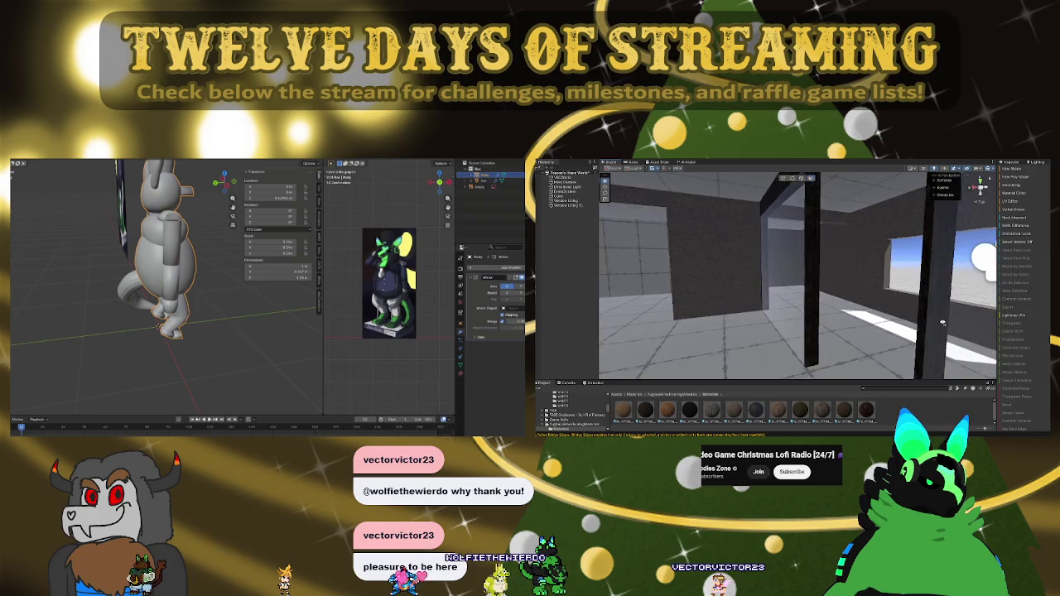
left_click(863, 274)
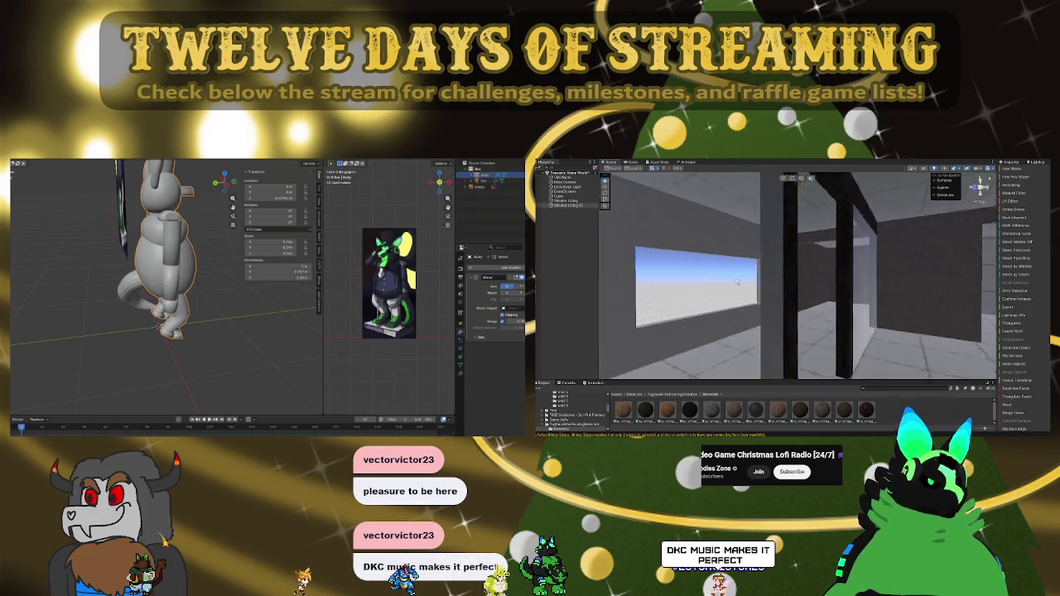
mouse_move(816, 286)
left_mouse_down()
mouse_move(757, 297)
mouse_move(779, 270)
left_mouse_up()
left_click(779, 270)
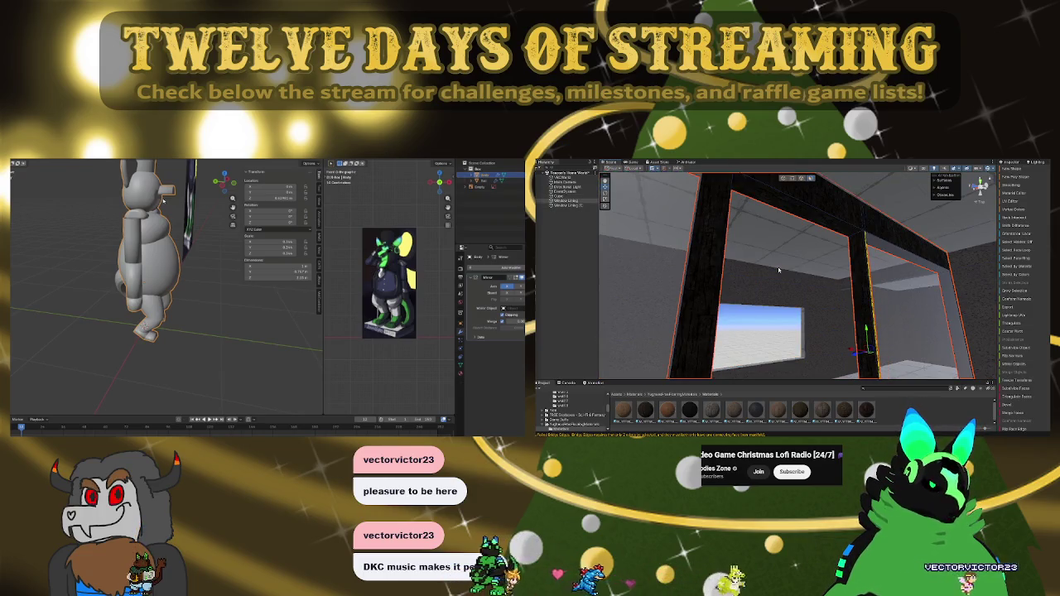
key("ctrl+z")
mouse_move(779, 271)
left_mouse_down()
mouse_move(941, 319)
mouse_move(903, 295)
left_mouse_up()
mouse_move(774, 282)
left_mouse_down()
mouse_move(827, 326)
mouse_move(685, 273)
left_mouse_up()
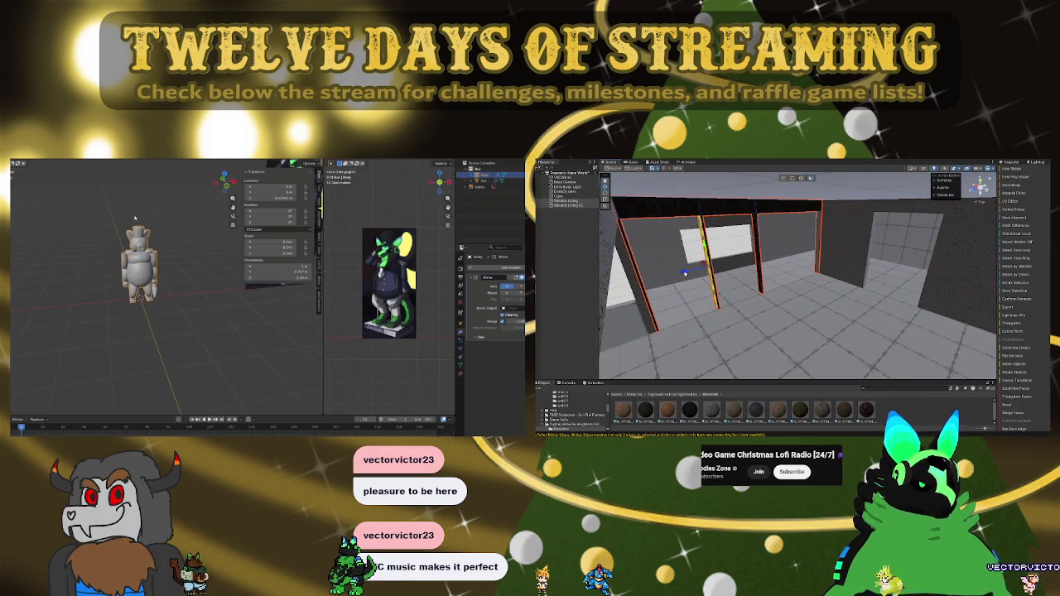
scroll(141, 248, "up", 3)
left_click_drag(141, 249, 104, 210)
Step: Switch to front view, then side view, and enter Edit Mode on the body
key("KP_1")
scroll(141, 260, "up", 2)
scroll(141, 262, "up", 3)
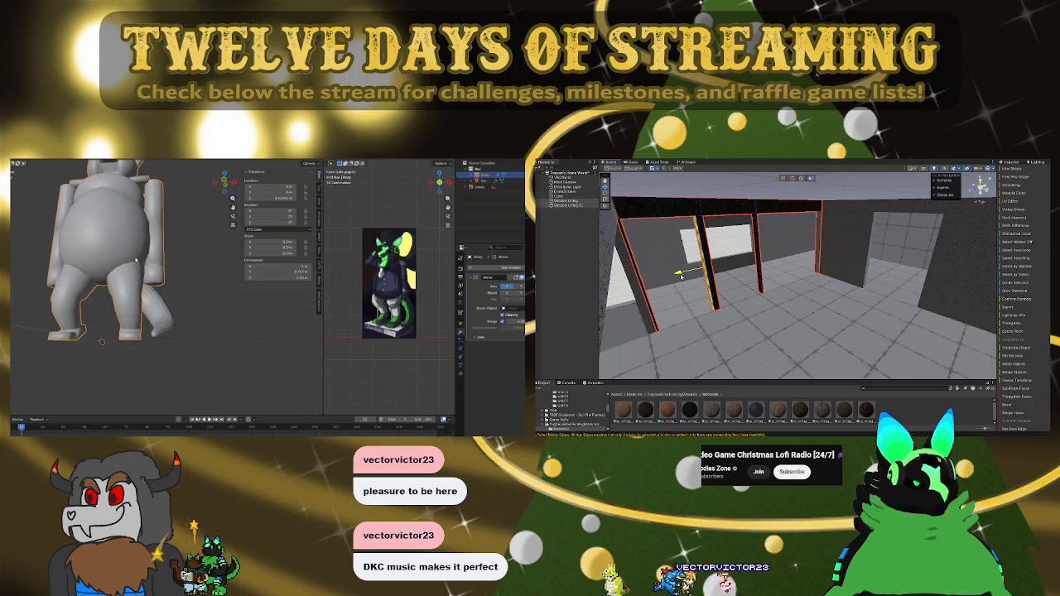
scroll(823, 282, "up", 6)
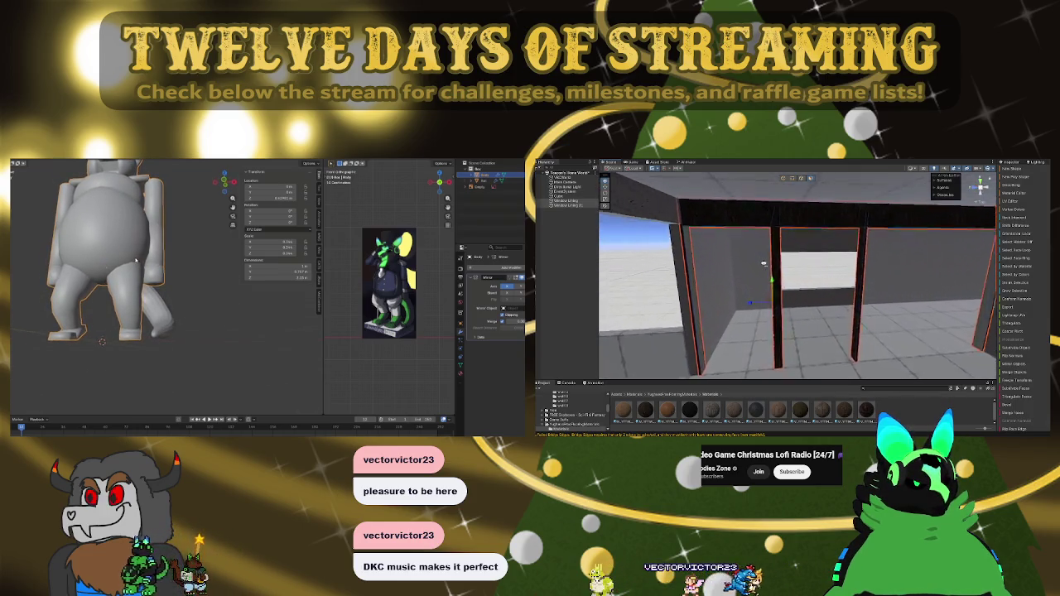
key("KP_3")
key("Tab")
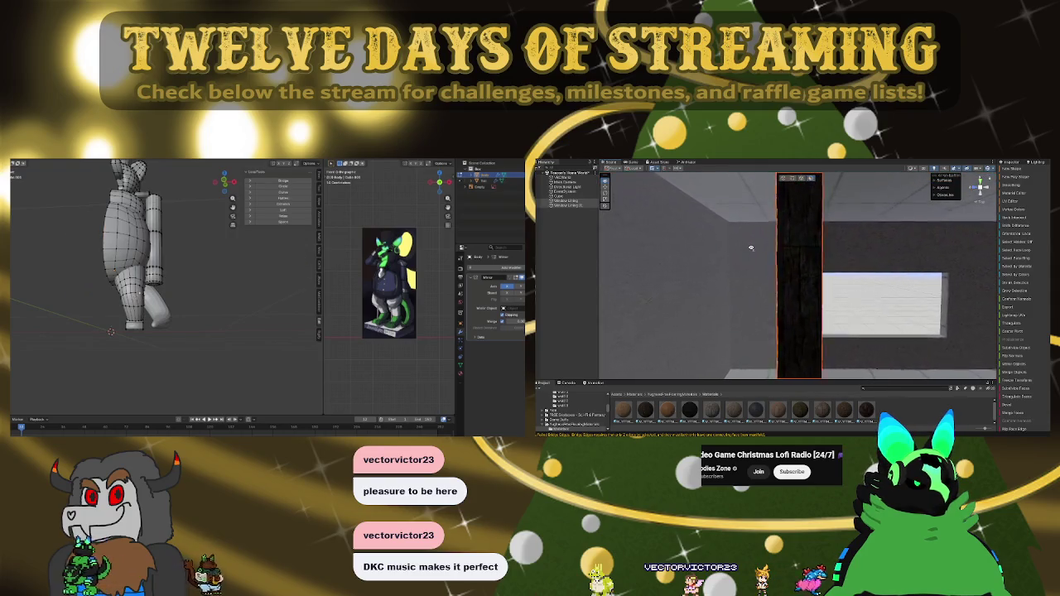
Step: Loop-cut the tail near its base and scale the new loop to change its thickness
scroll(751, 248, "down", 5)
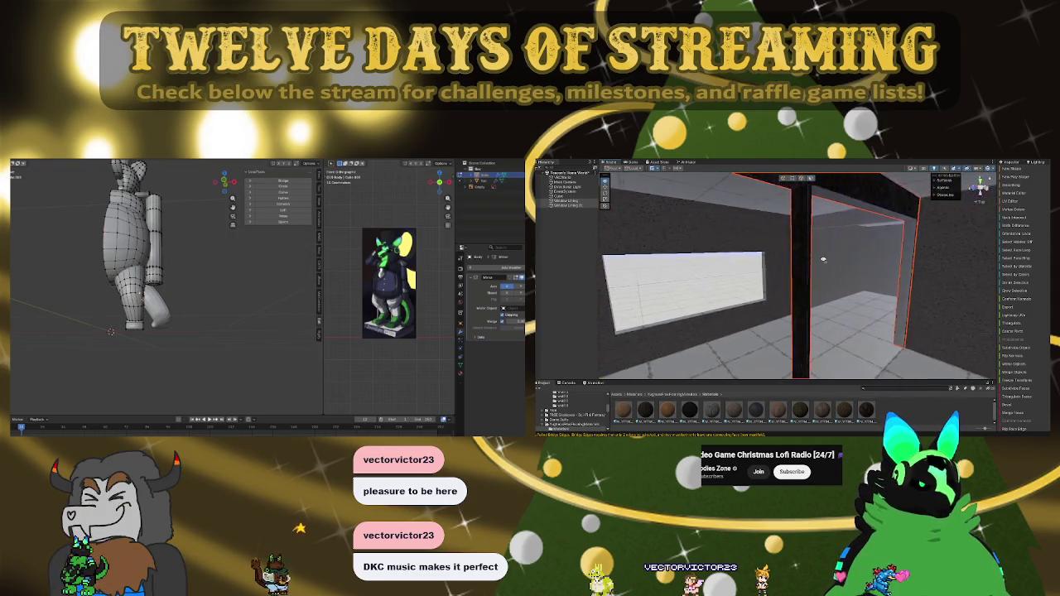
left_click_drag(750, 256, 641, 259)
left_click_drag(871, 273, 784, 275)
left_click_drag(886, 291, 1007, 282)
left_click_drag(828, 277, 825, 282)
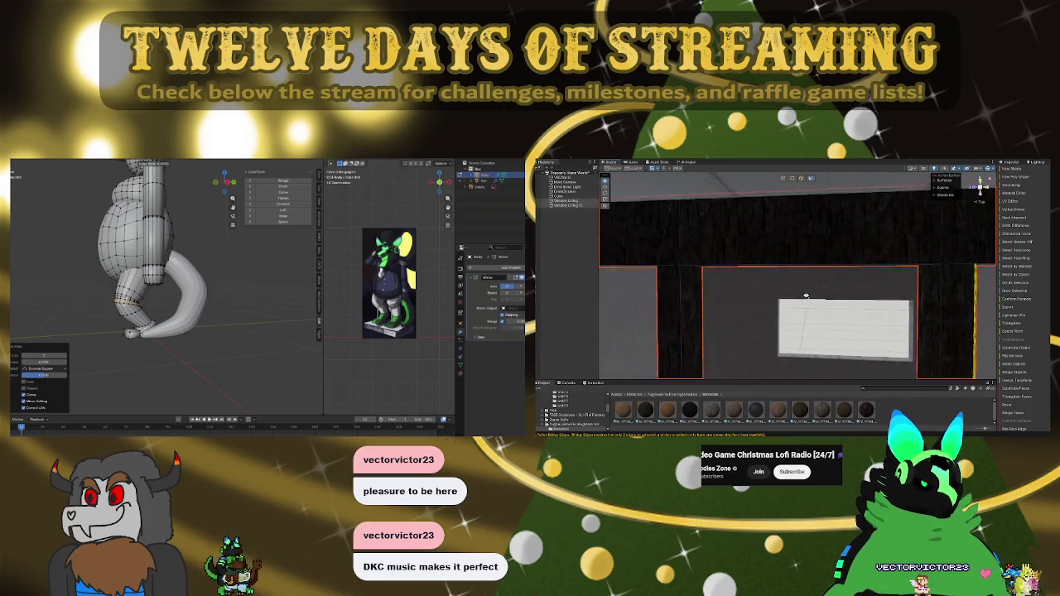
left_click_drag(812, 303, 814, 307)
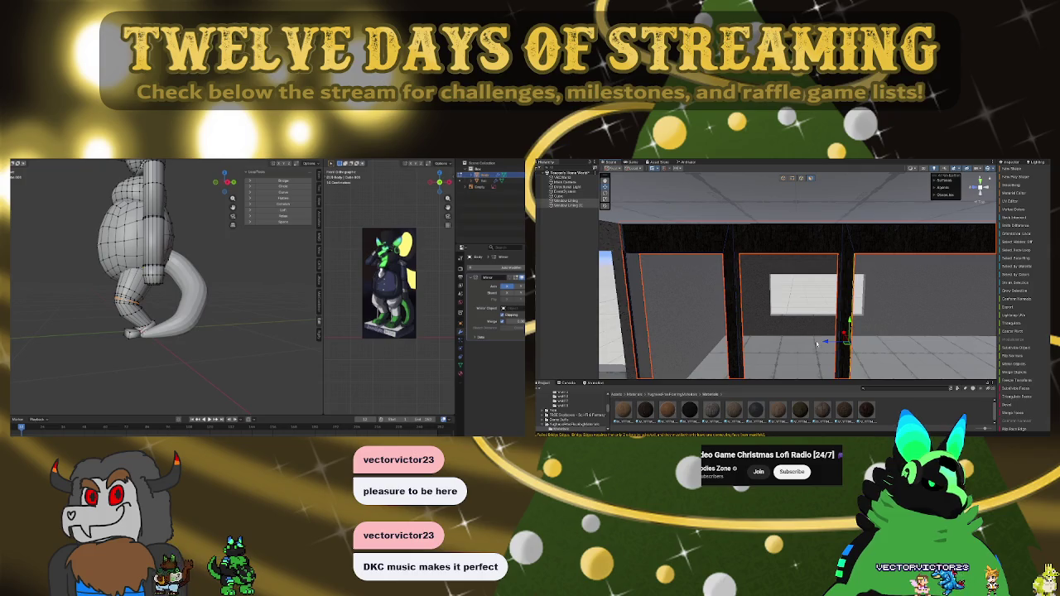
left_click(142, 302)
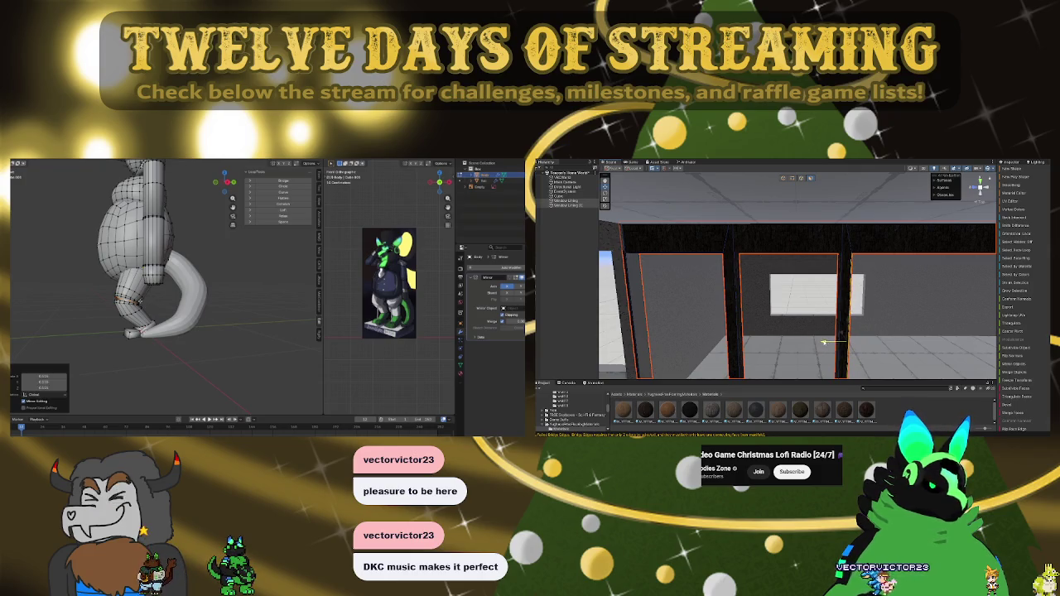
Step: Orbit around to check the tail, then return to Object Mode
mouse_move(804, 295)
left_mouse_down()
mouse_move(816, 329)
mouse_move(736, 284)
left_mouse_up()
left_click_drag(816, 276, 895, 282)
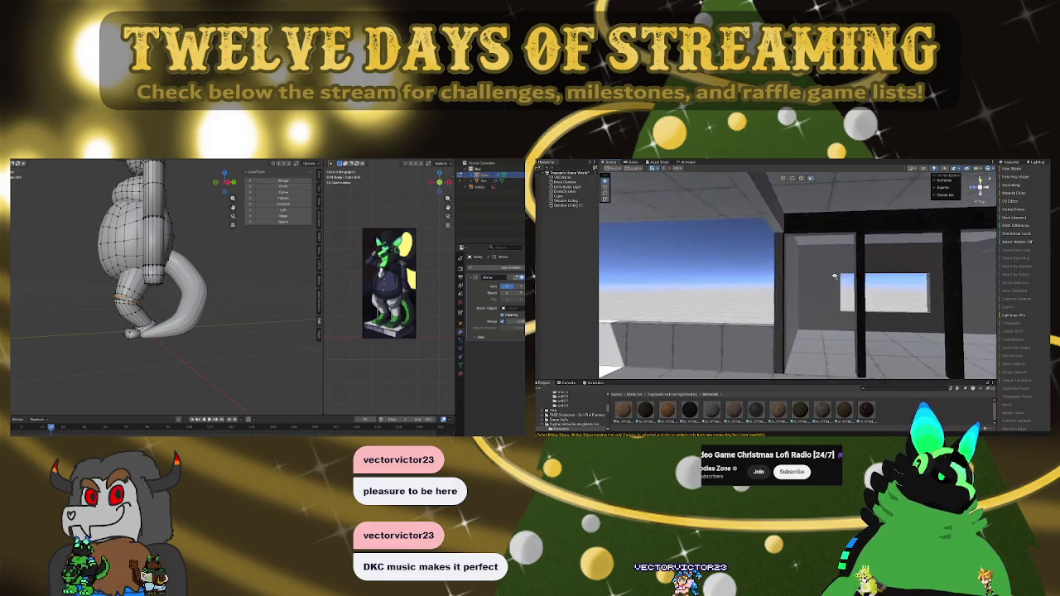
mouse_move(835, 276)
left_mouse_down()
mouse_move(829, 247)
mouse_move(803, 360)
mouse_move(851, 230)
mouse_move(875, 371)
mouse_move(805, 232)
mouse_move(646, 320)
mouse_move(514, 287)
left_mouse_up()
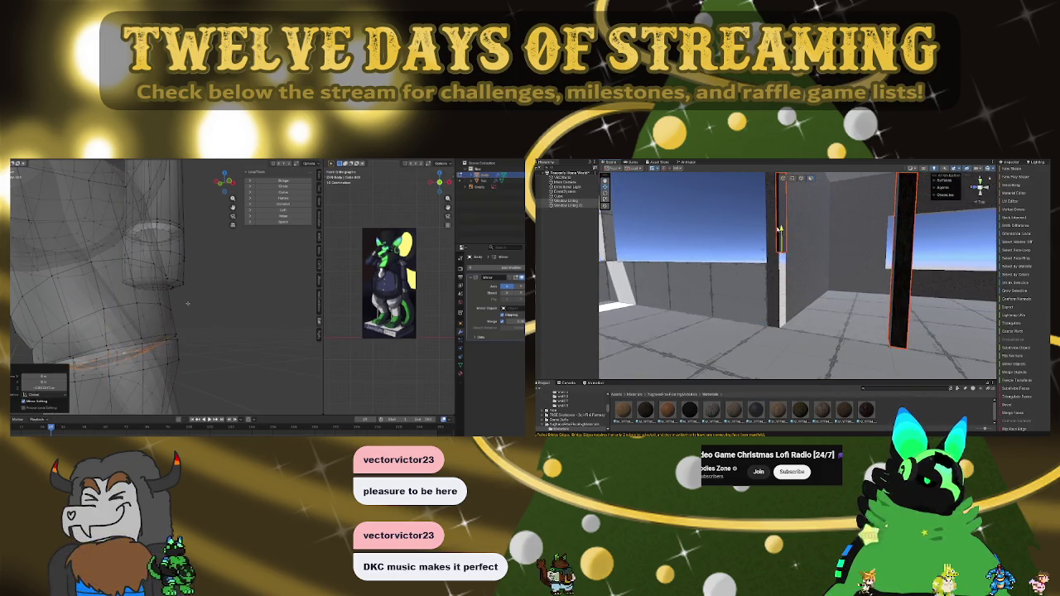
scroll(187, 304, "down", 8)
key("Tab")
Step: Select the curled tail and apply Shade Smooth to it
left_click_drag(195, 306, 115, 317)
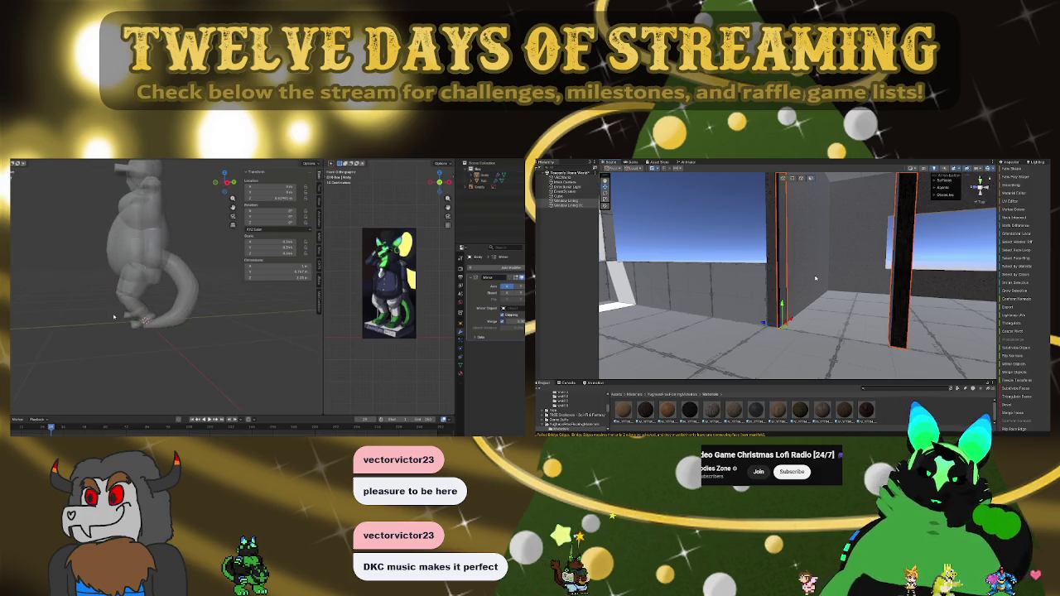
left_click(176, 304)
right_click(177, 304)
left_click(180, 303)
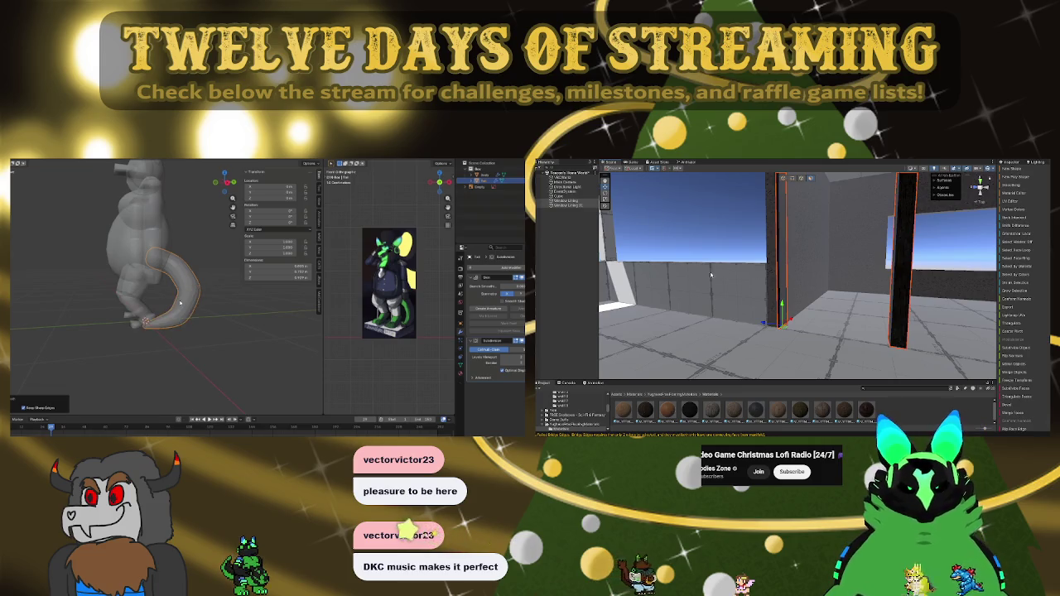
Step: Reapply Shade Smooth to the tail from a top-down, angled view
key("KP_7")
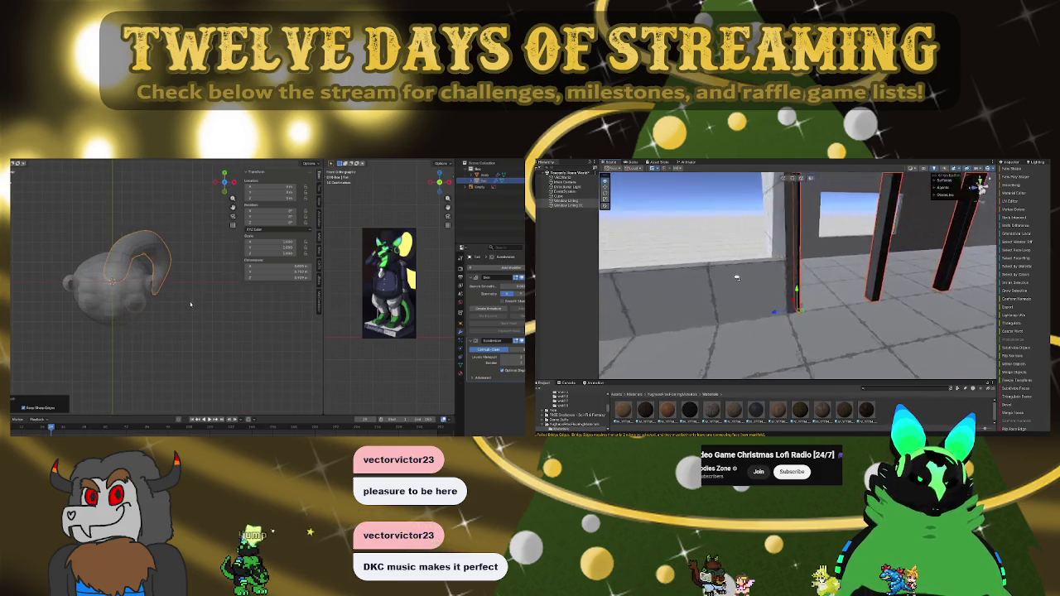
left_click_drag(190, 305, 142, 264)
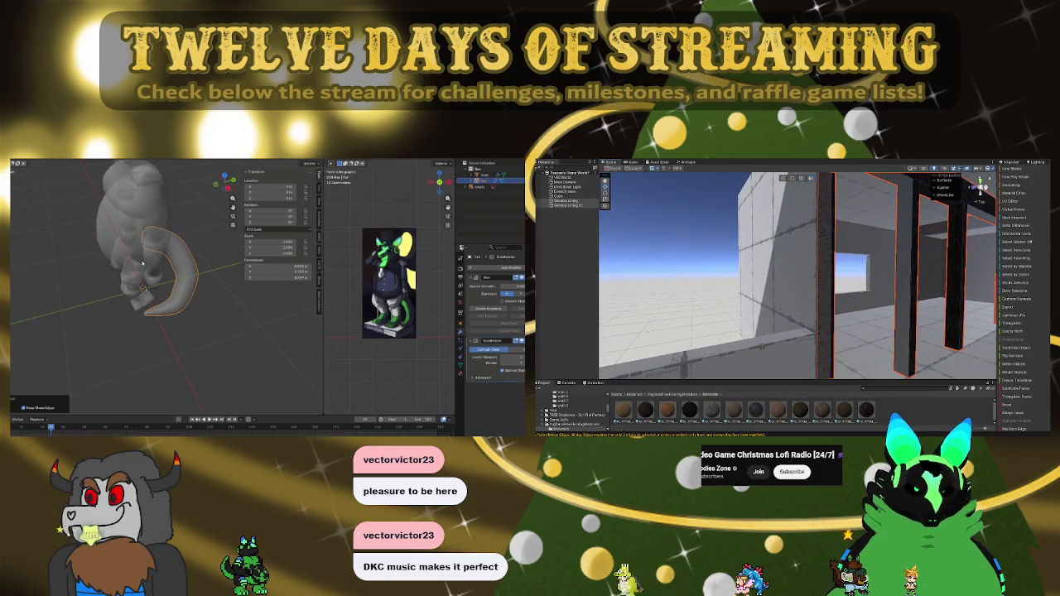
key("Tab")
key("Tab")
right_click(178, 263)
left_click(178, 265)
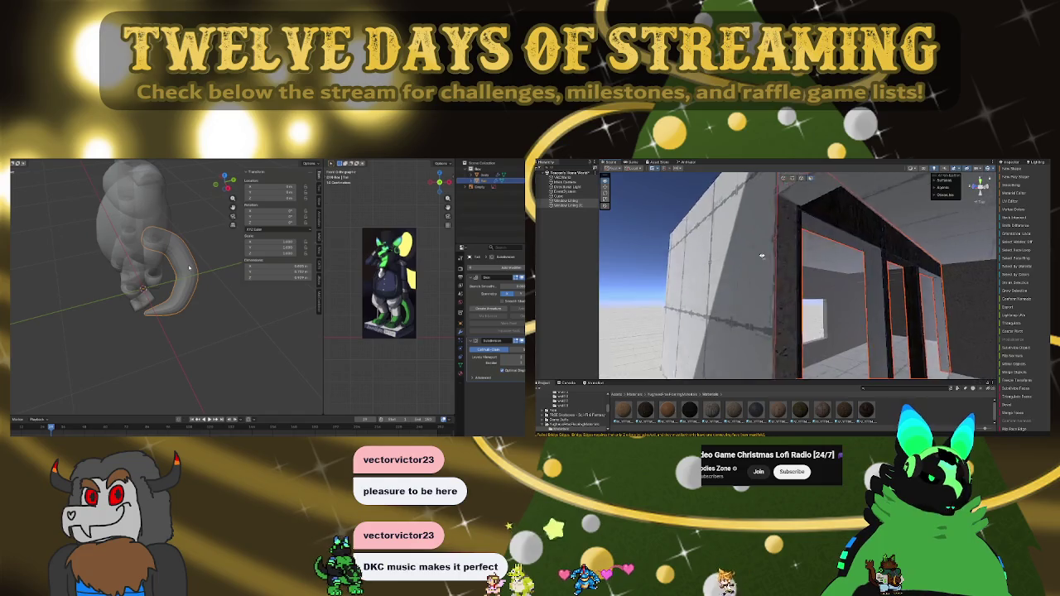
scroll(186, 282, "up", 4)
scroll(184, 290, "up", 3)
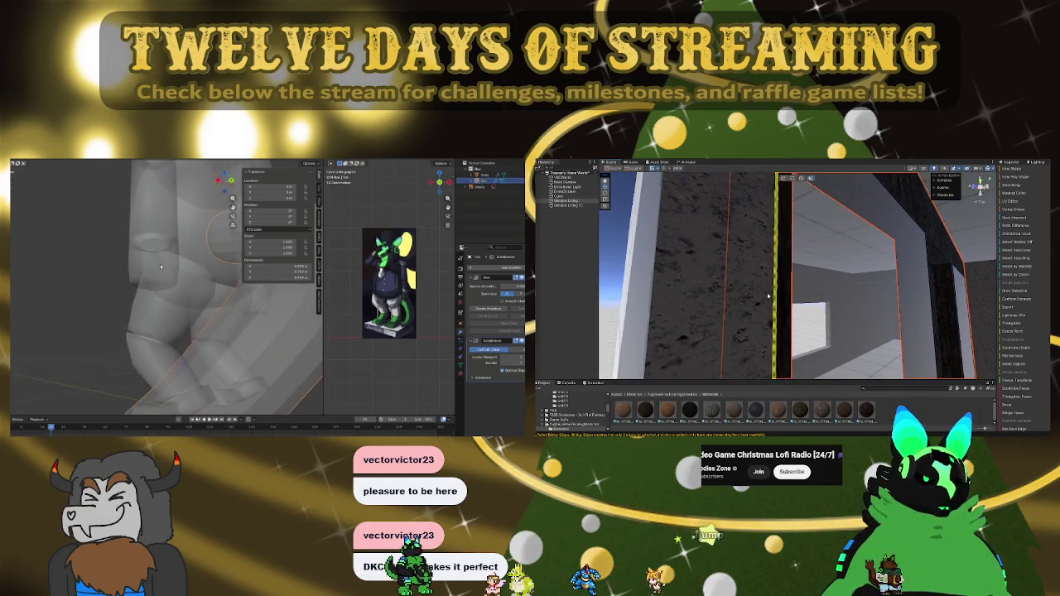
right_click(136, 291)
left_click(137, 291)
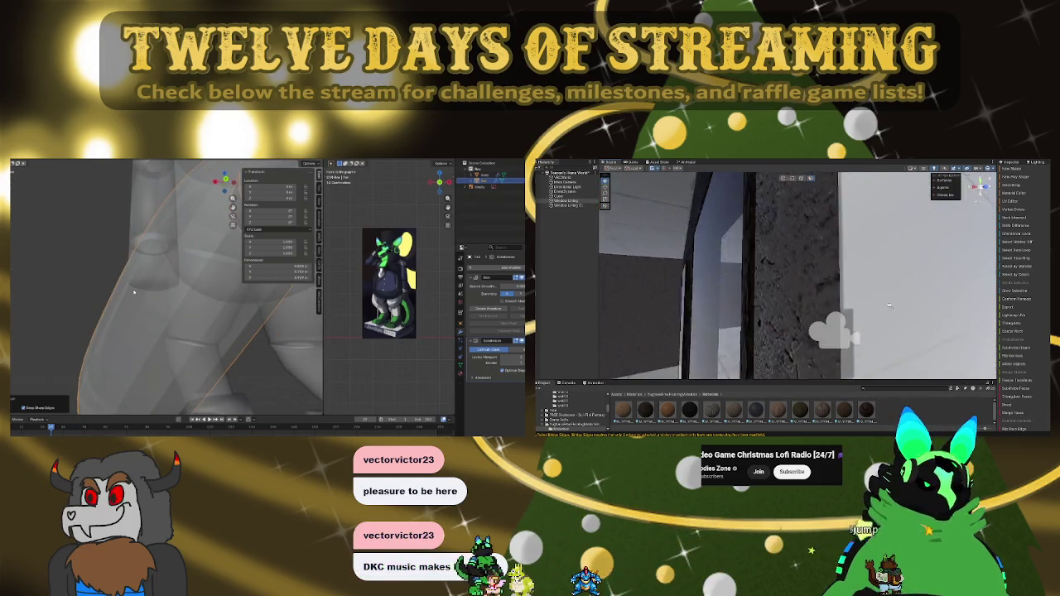
scroll(139, 299, "down", 4)
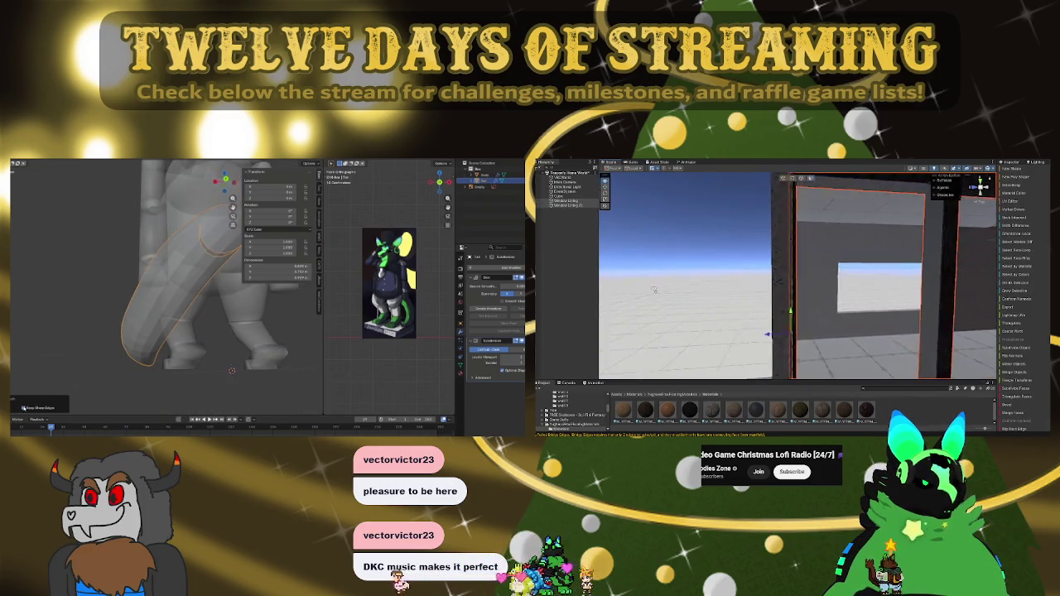
Step: Orbit around the whole model, snap to front view, and enter Edit Mode on the body
left_click_drag(239, 332, 432, 331)
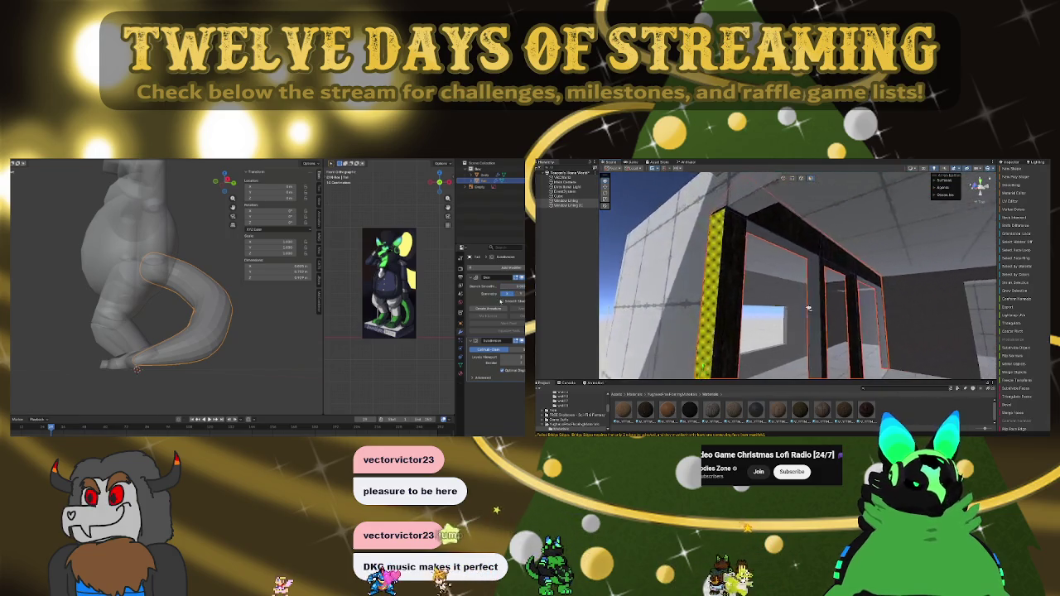
mouse_move(166, 323)
left_mouse_down()
mouse_move(207, 324)
mouse_move(155, 319)
left_mouse_up()
scroll(197, 312, "down", 3)
scroll(196, 311, "up", 3)
key("KP_1")
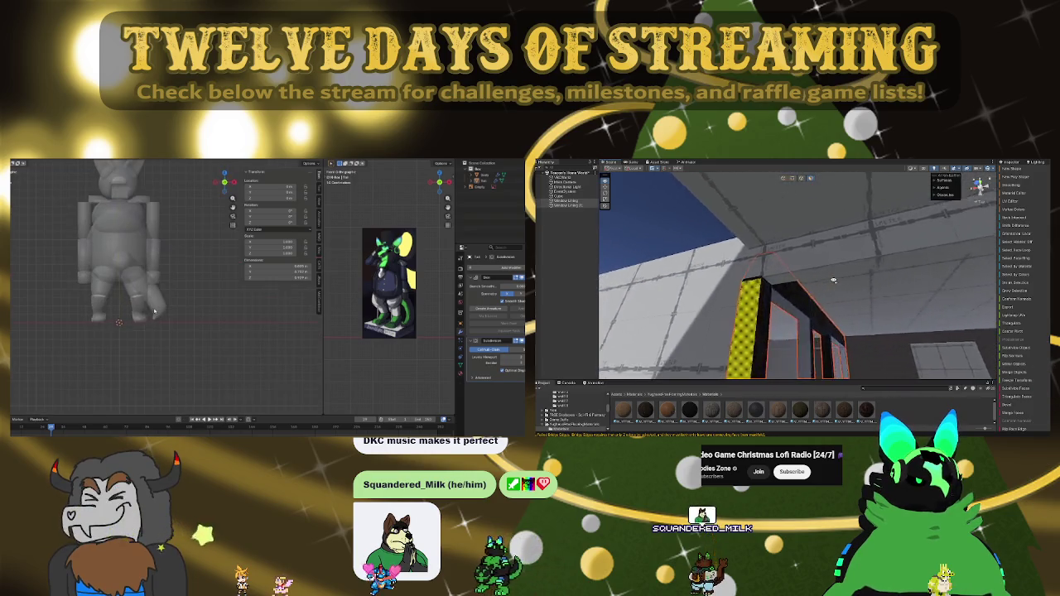
scroll(149, 352, "down", 2)
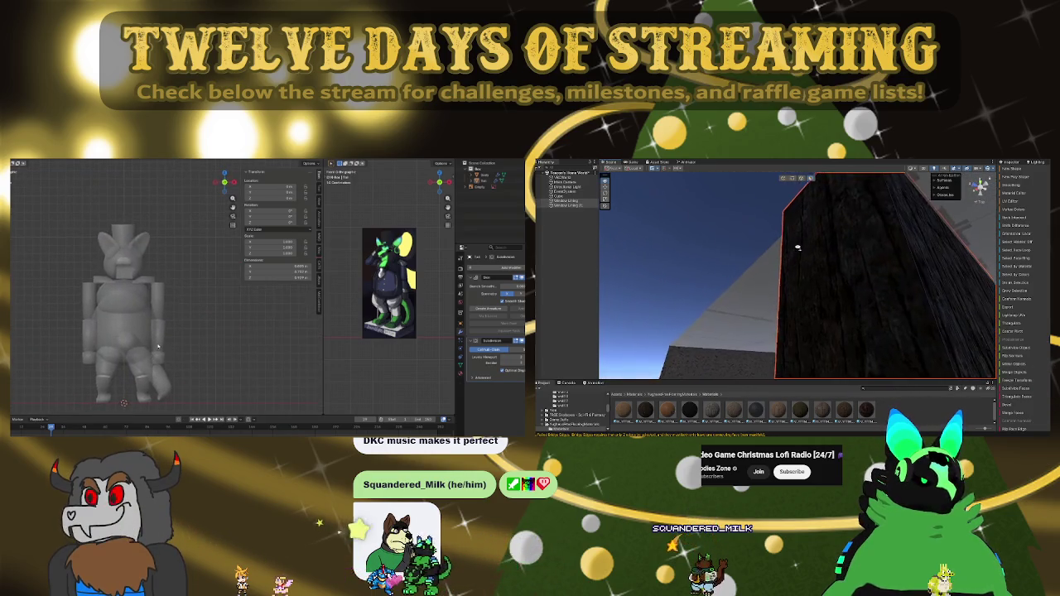
mouse_move(91, 282)
left_mouse_down()
mouse_move(202, 276)
mouse_move(156, 293)
left_mouse_up()
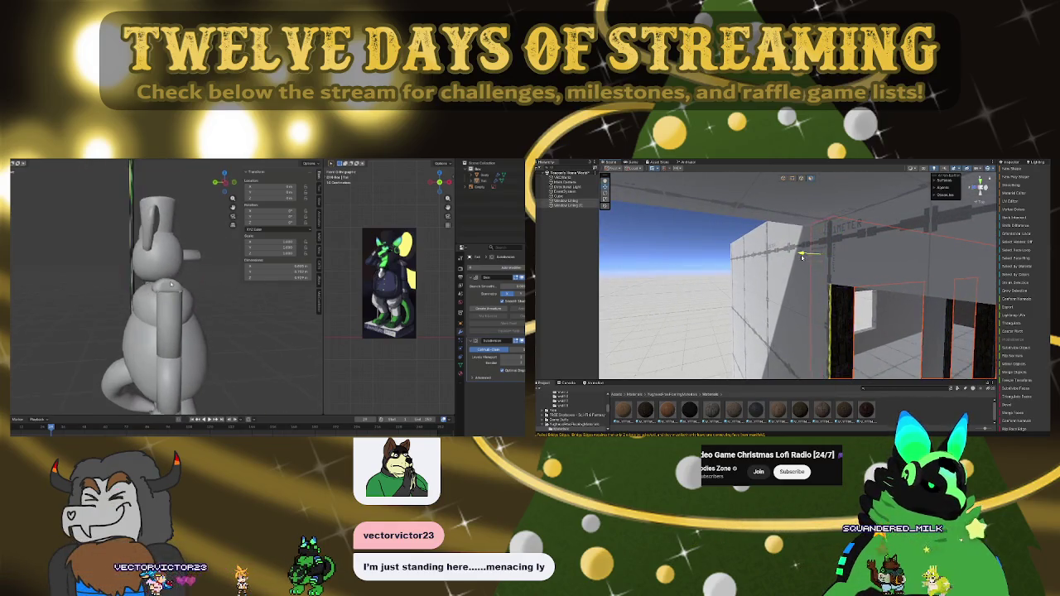
left_click_drag(166, 366, 177, 315)
key("Tab")
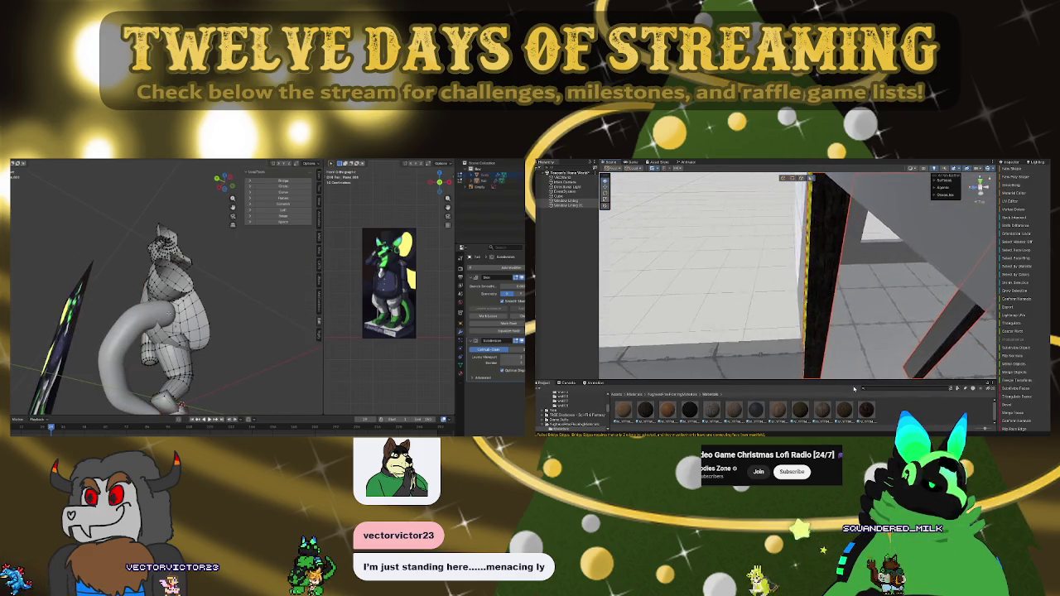
Step: Select a face region on the lower body and pull it outward with proportional editing
left_click_drag(181, 406, 165, 397)
mouse_move(857, 348)
left_mouse_down()
mouse_move(807, 327)
mouse_move(980, 289)
mouse_move(905, 287)
mouse_move(849, 309)
mouse_move(895, 331)
mouse_move(817, 277)
left_mouse_up()
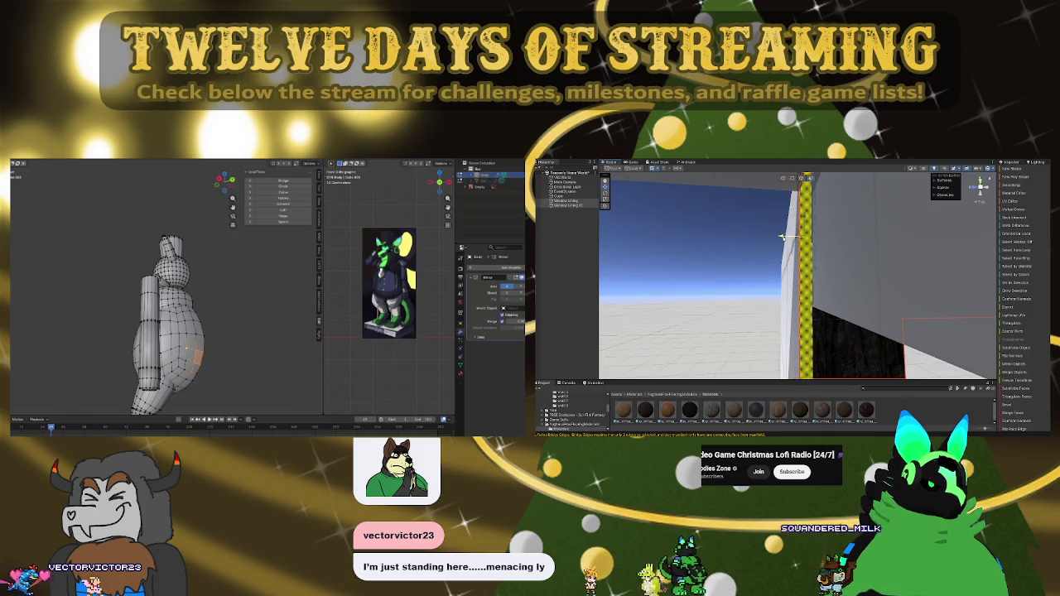
left_click(186, 362, "ctrl")
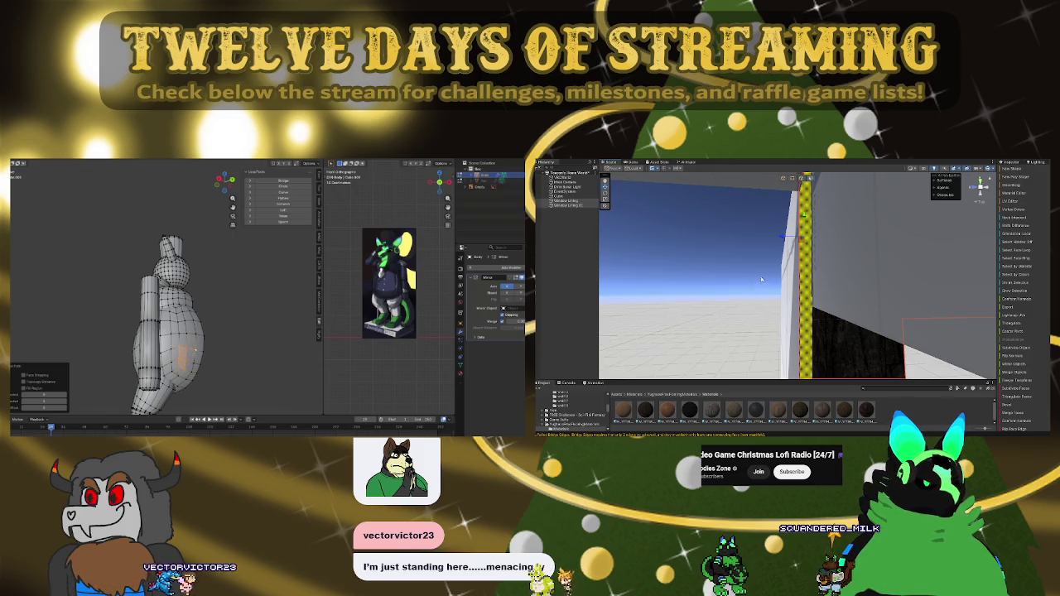
mouse_move(759, 280)
left_mouse_down()
mouse_move(675, 248)
mouse_move(907, 273)
mouse_move(851, 240)
mouse_move(744, 247)
mouse_move(780, 250)
left_mouse_up()
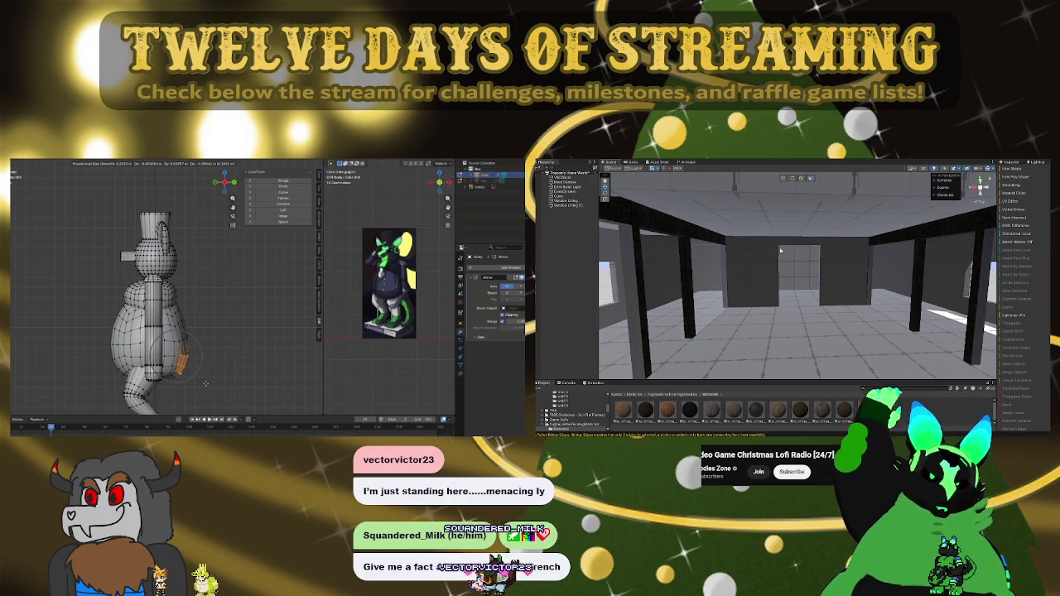
Step: Confirm the first move, then proportionally pull another lower-body face group from the right view
left_click(205, 383)
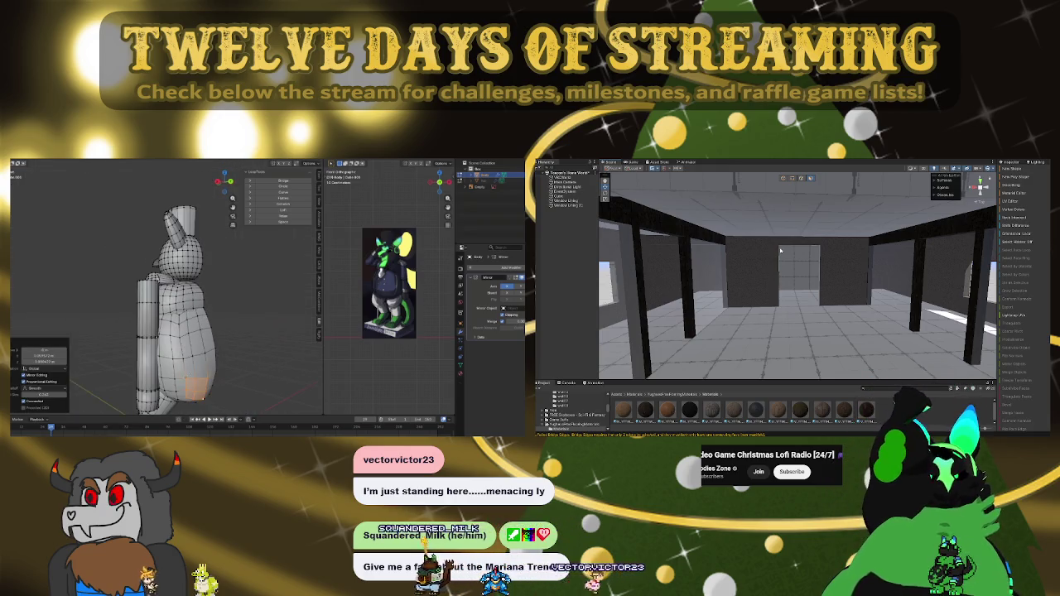
left_click(217, 348, "ctrl")
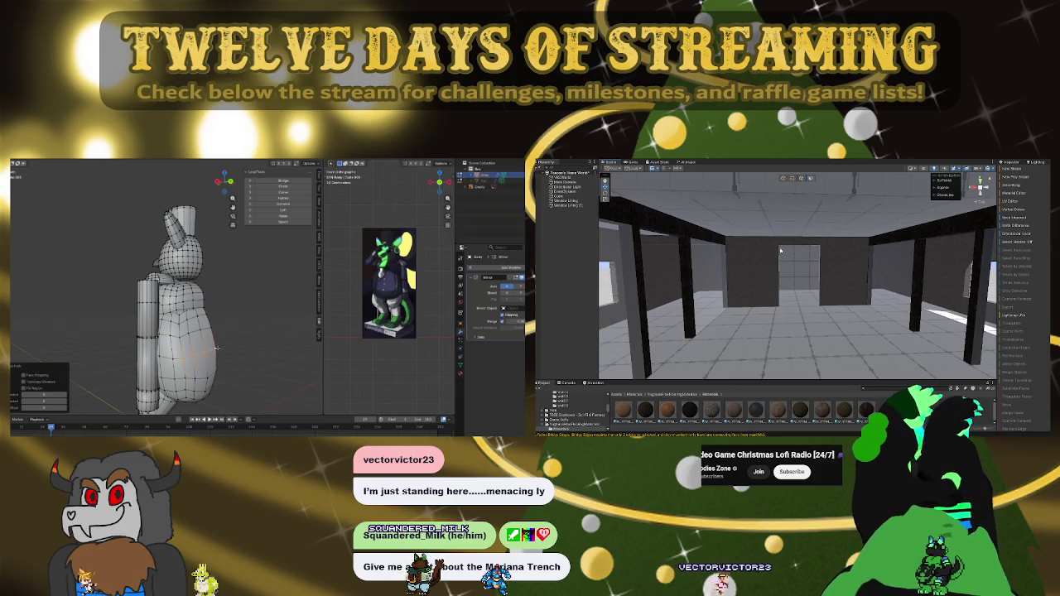
key("KP_6")
key("KP_6")
key("KP_6")
left_click_drag(741, 266, 655, 261)
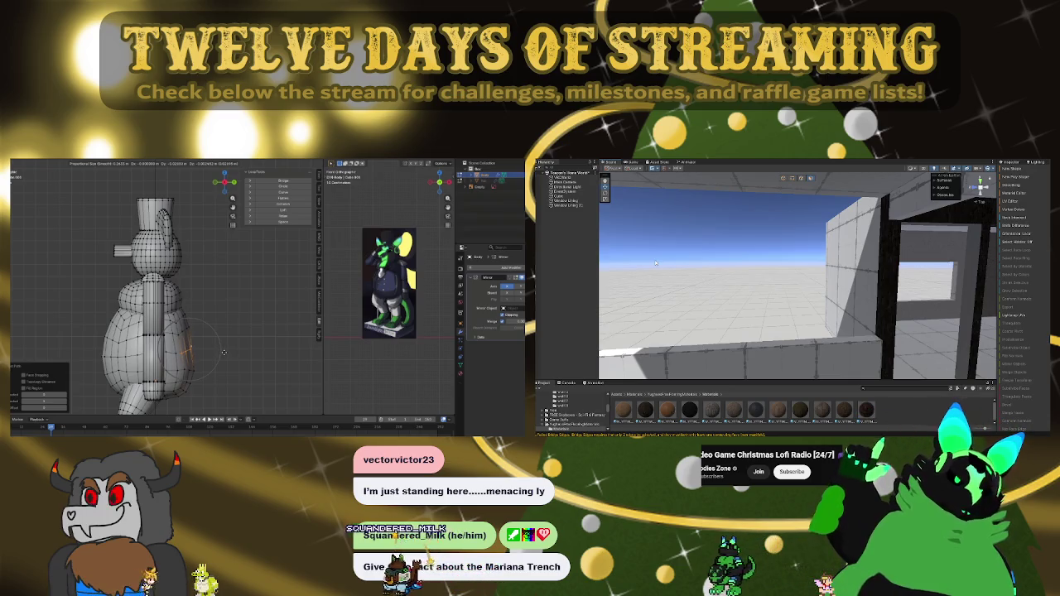
left_click(222, 353)
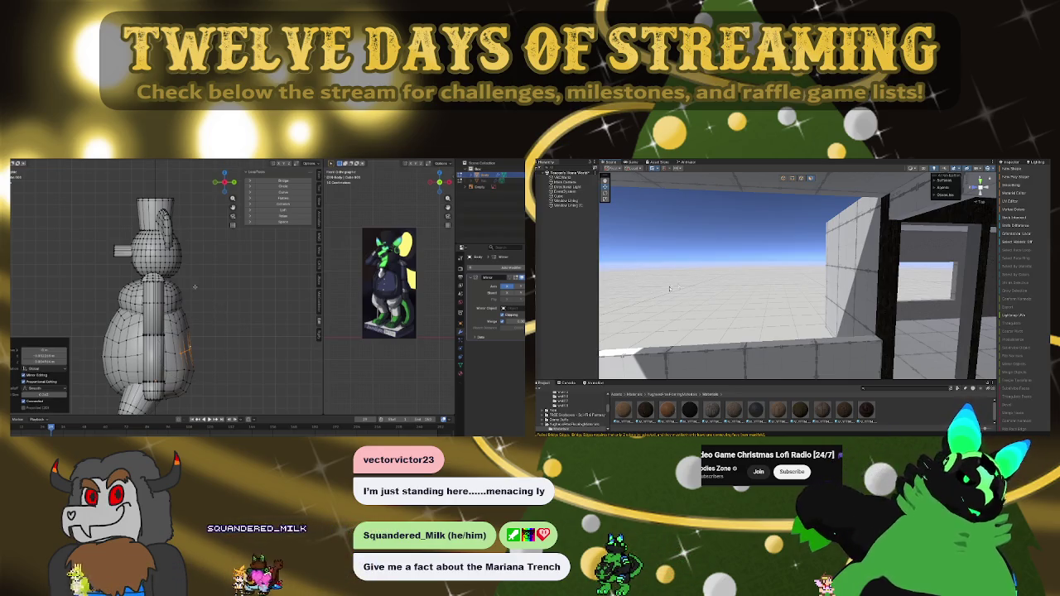
scroll(670, 288, "up", 10)
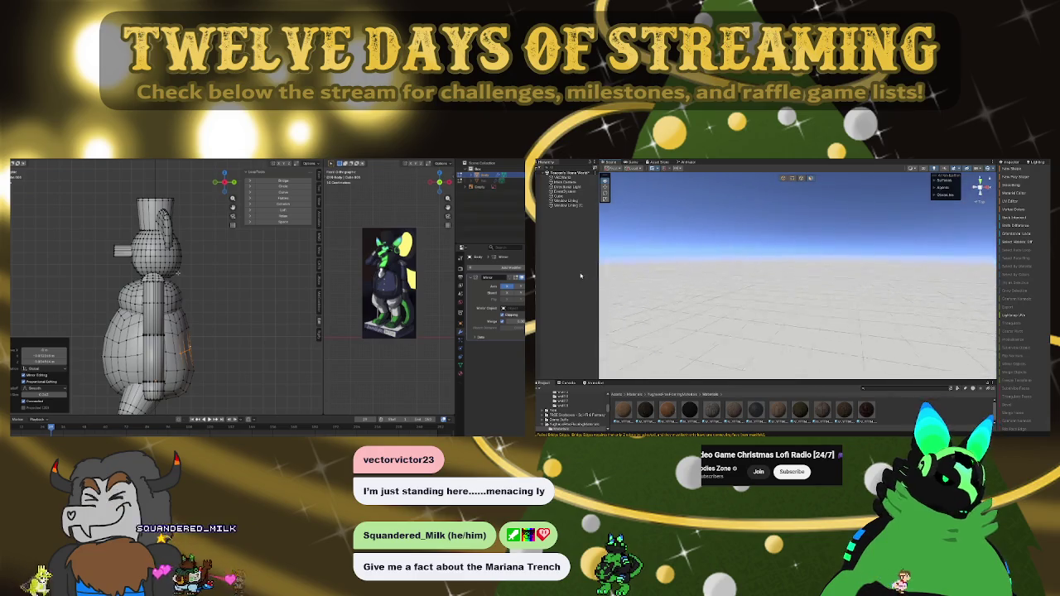
scroll(670, 288, "down", 8)
mouse_move(889, 259)
left_mouse_down()
mouse_move(935, 259)
mouse_move(863, 244)
left_mouse_up()
mouse_move(757, 237)
left_mouse_down()
mouse_move(753, 273)
mouse_move(772, 295)
left_mouse_up()
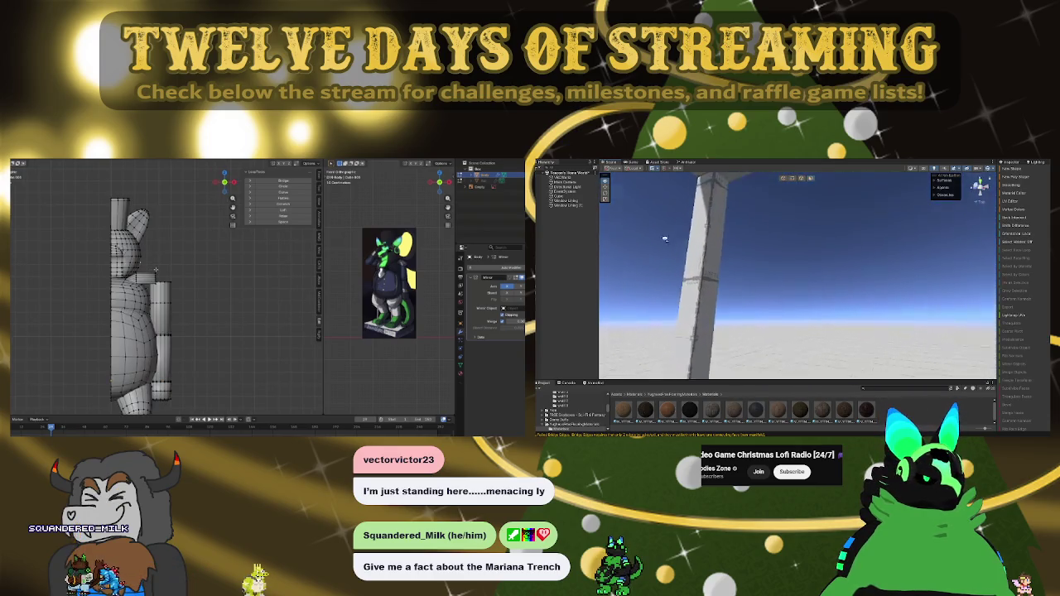
mouse_move(700, 208)
left_mouse_down()
mouse_move(867, 247)
mouse_move(866, 263)
mouse_move(853, 263)
left_mouse_up()
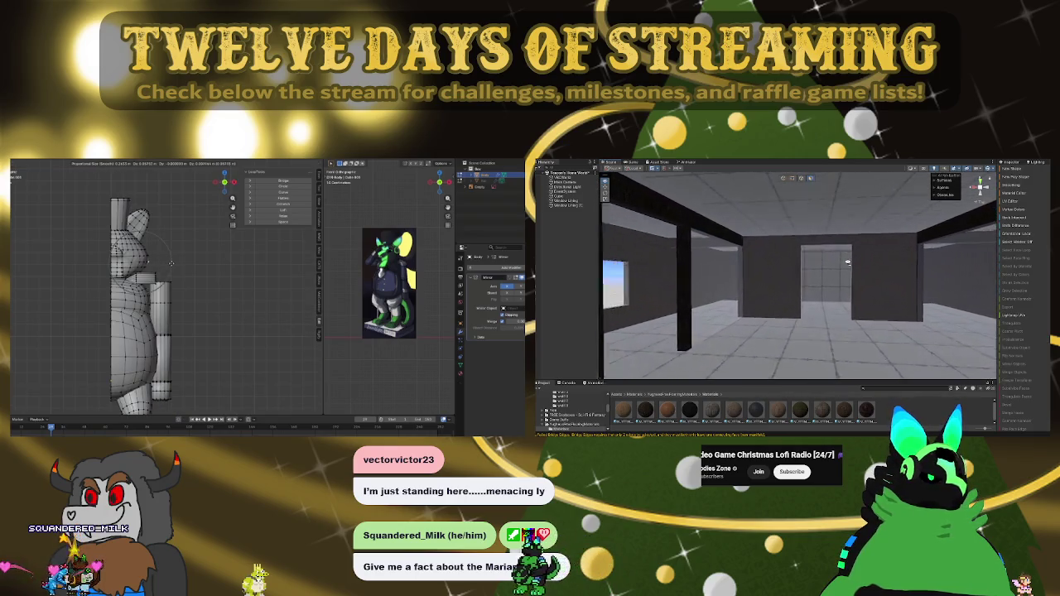
left_click_drag(818, 252, 827, 251)
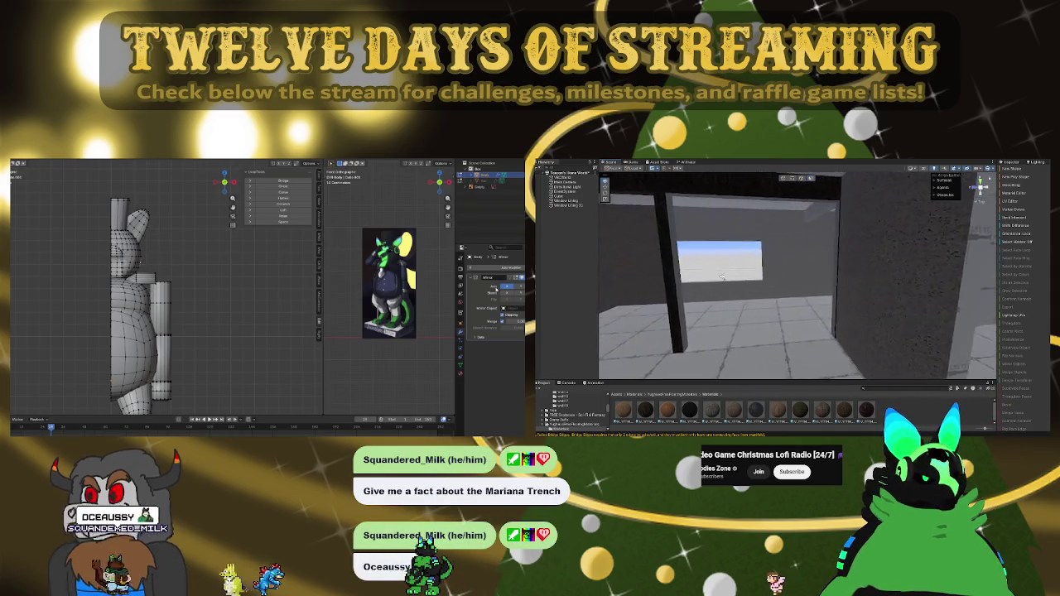
left_click_drag(723, 277, 735, 279)
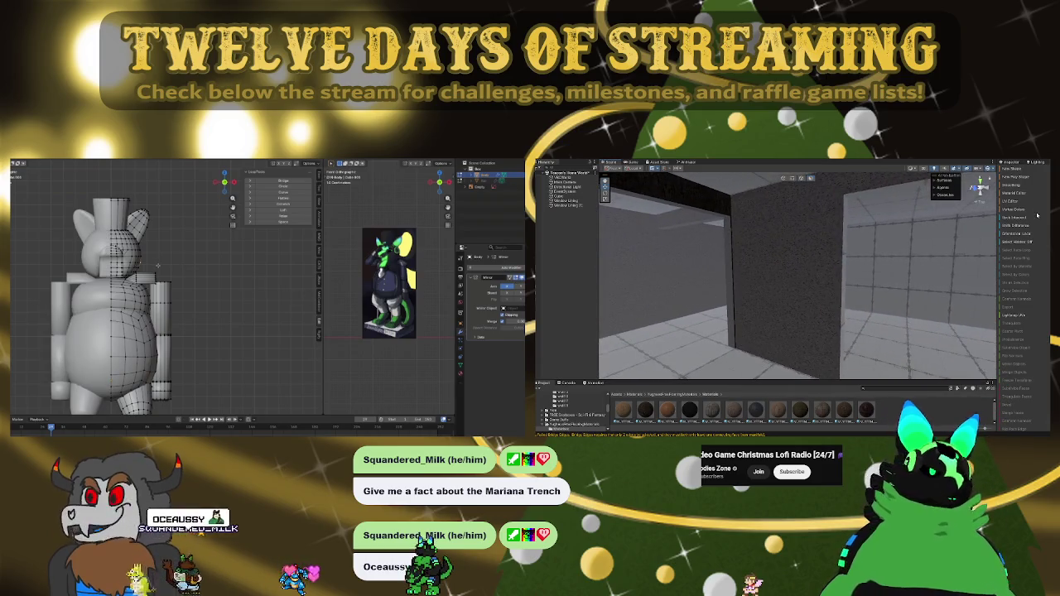
mouse_move(878, 249)
left_mouse_down()
mouse_move(861, 250)
mouse_move(904, 272)
mouse_move(893, 306)
left_mouse_up()
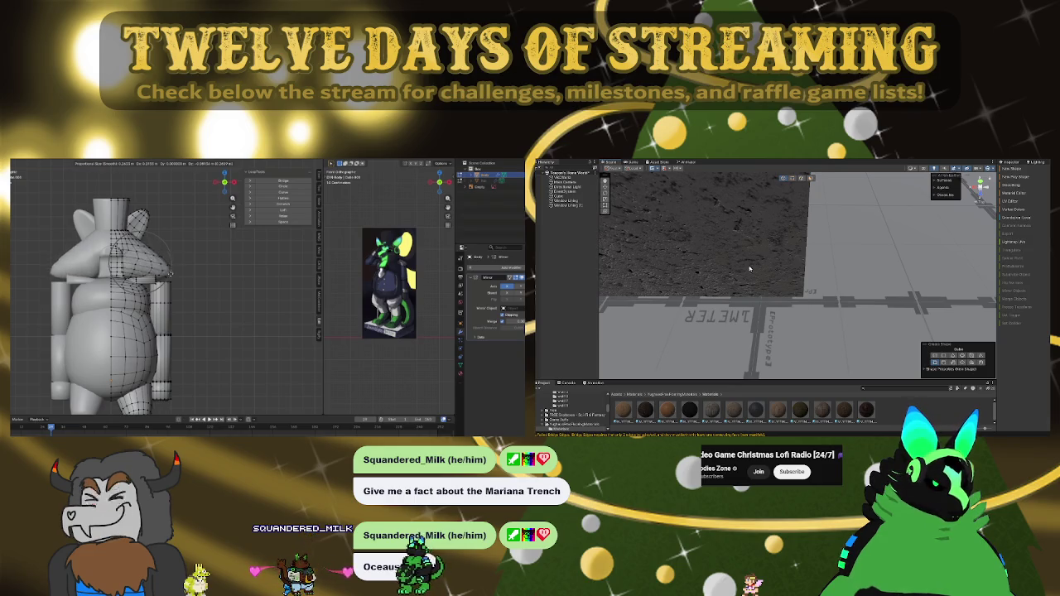
left_click_drag(743, 262, 869, 295)
key("g")
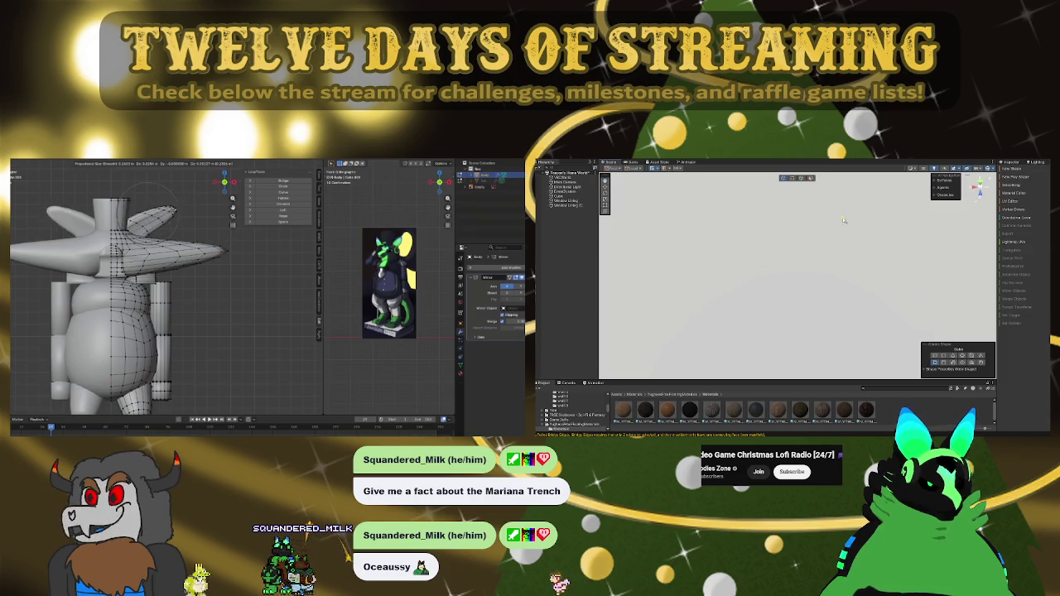
left_click(180, 209)
right_click(178, 195)
key("Escape")
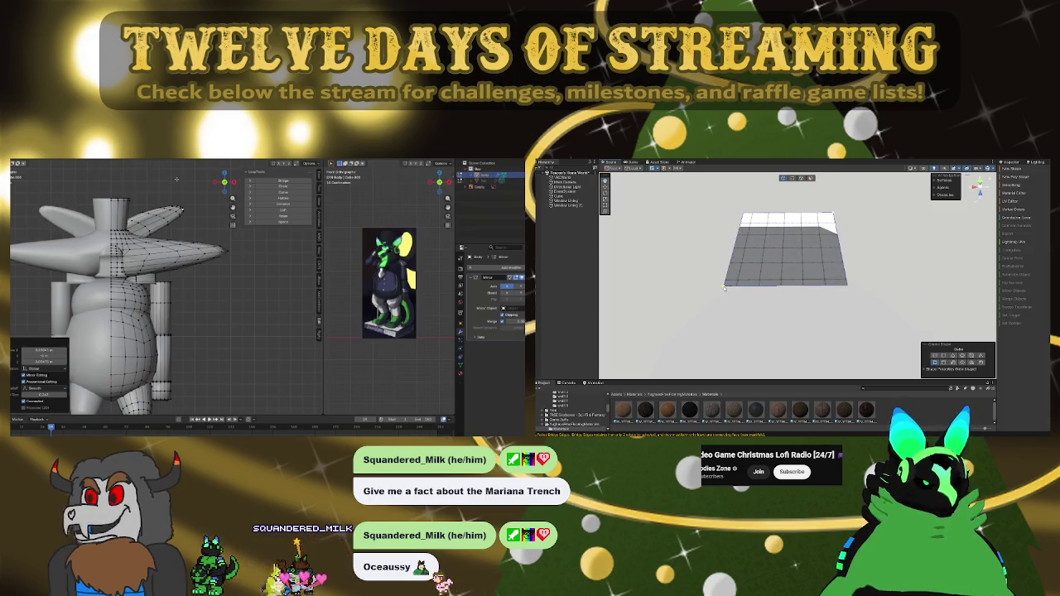
key("ctrl+z")
key("ctrl+z")
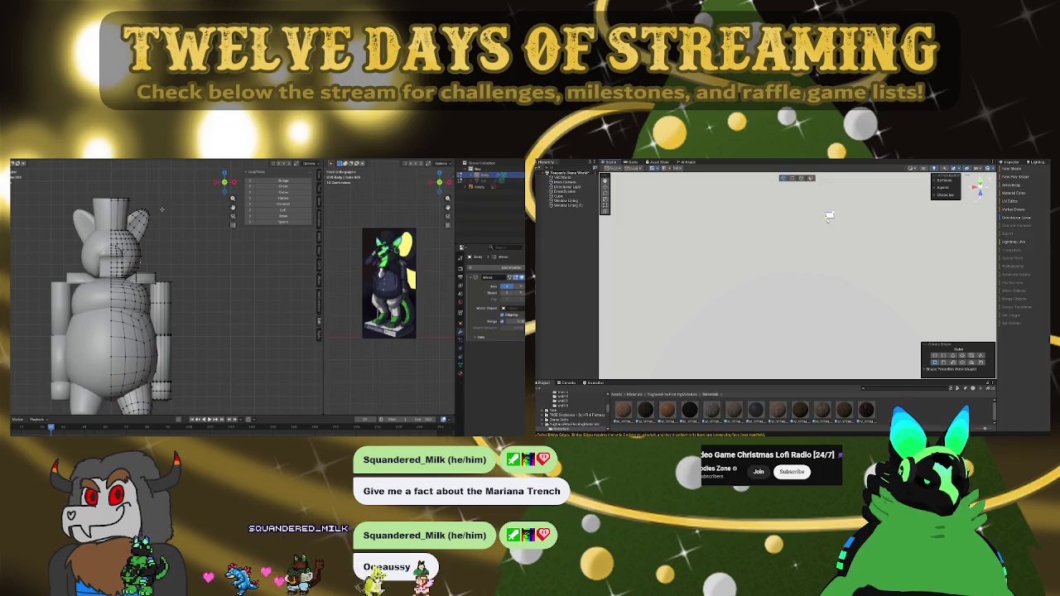
key("Tab")
scroll(154, 256, "up", 5)
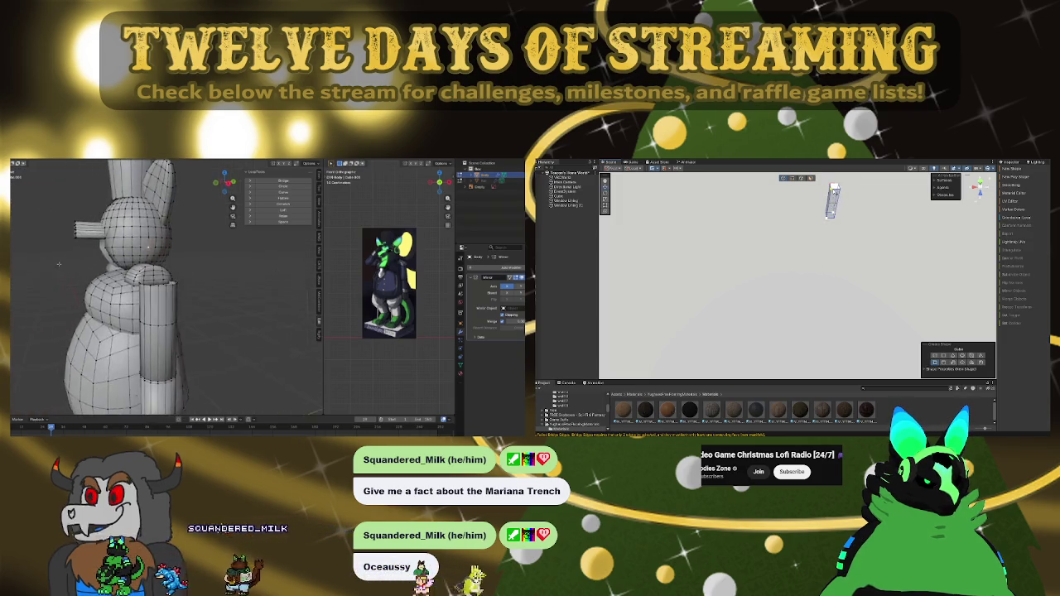
scroll(154, 256, "down", 5)
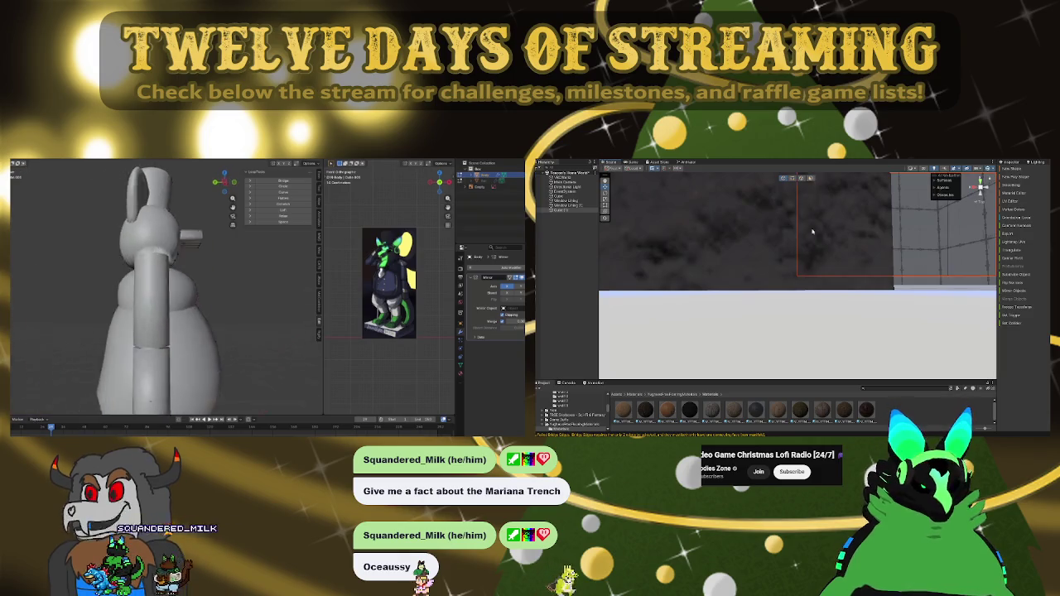
key("Tab")
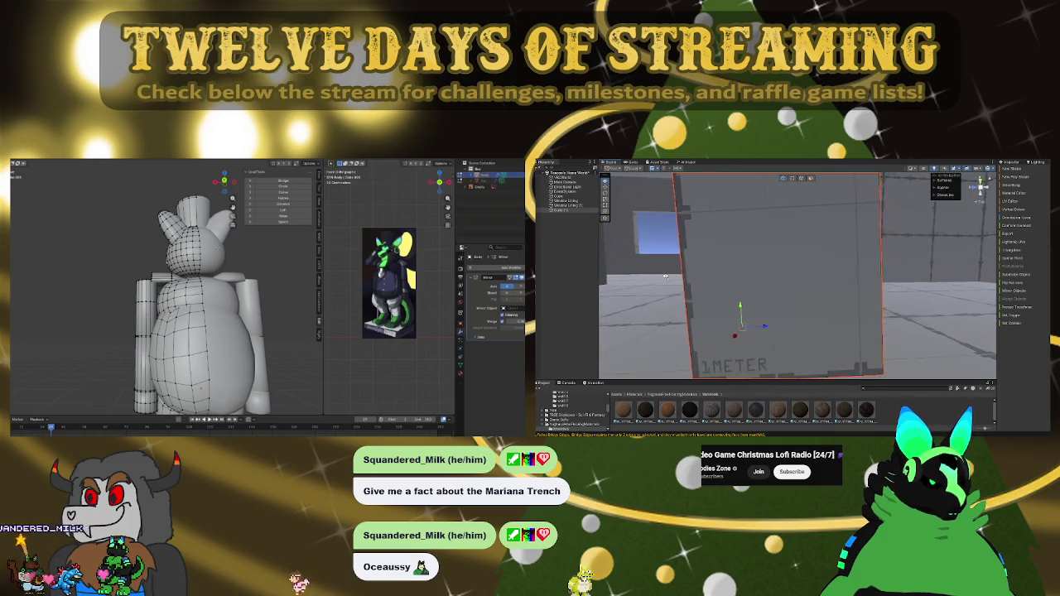
key("KP_1")
key("KP_3")
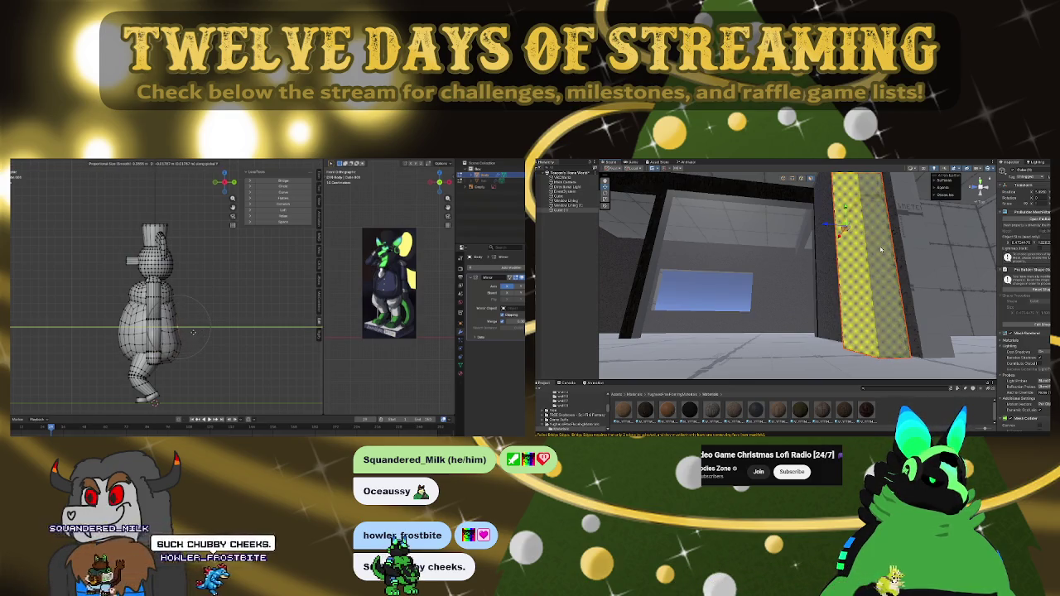
Step: Select and frame the rear of the lower body, then adjust it with smooth falloff
left_click(873, 247)
mouse_move(863, 219)
left_mouse_down()
mouse_move(938, 287)
mouse_move(802, 170)
left_mouse_up()
mouse_move(847, 304)
left_mouse_down()
mouse_move(789, 349)
mouse_move(789, 324)
mouse_move(835, 315)
mouse_move(756, 310)
left_mouse_up()
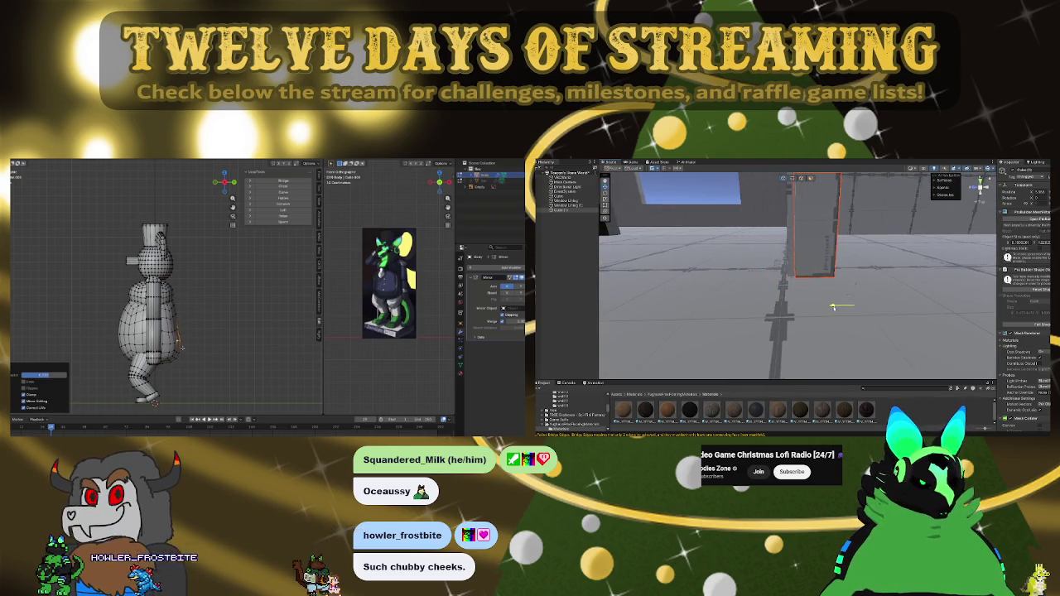
key("f")
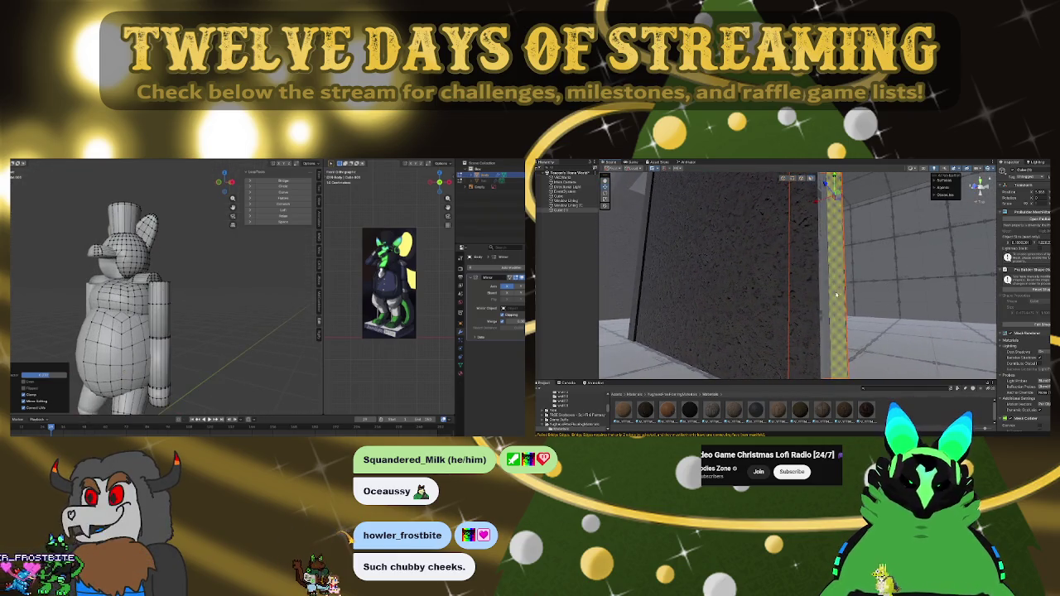
left_click_drag(827, 307, 841, 271)
scroll(844, 266, "down", 8)
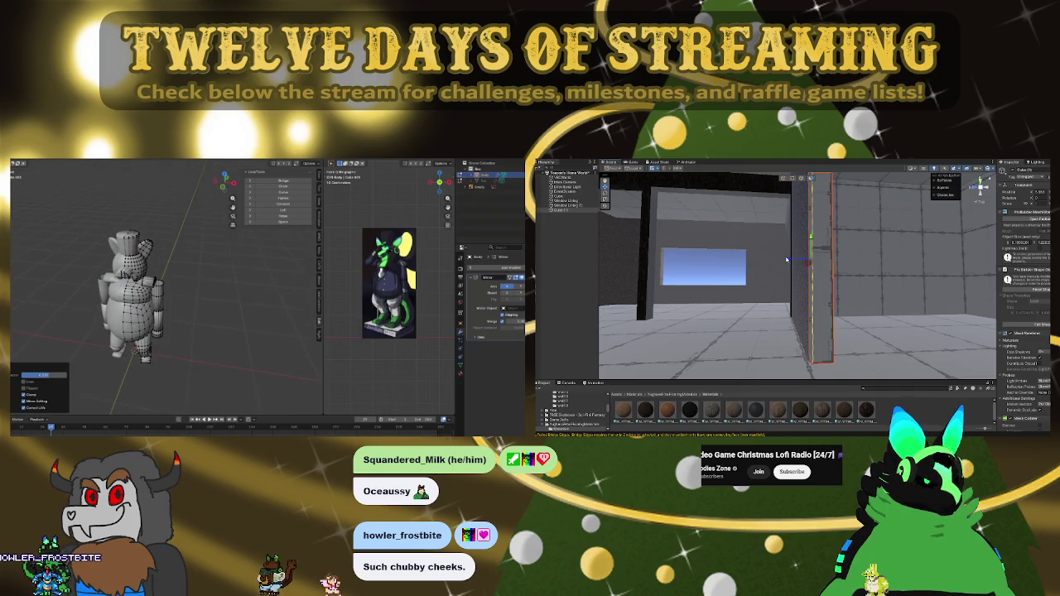
mouse_move(842, 310)
left_mouse_down()
mouse_move(731, 361)
mouse_move(728, 377)
left_mouse_up()
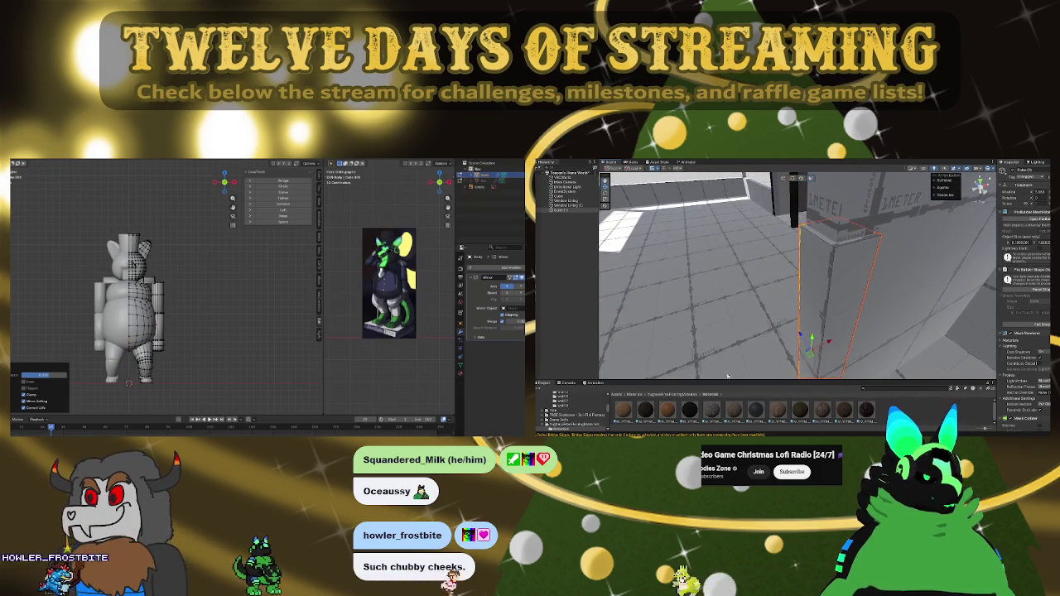
left_click_drag(832, 246, 835, 275)
left_click_drag(849, 172, 833, 212)
left_click_drag(803, 273, 825, 274)
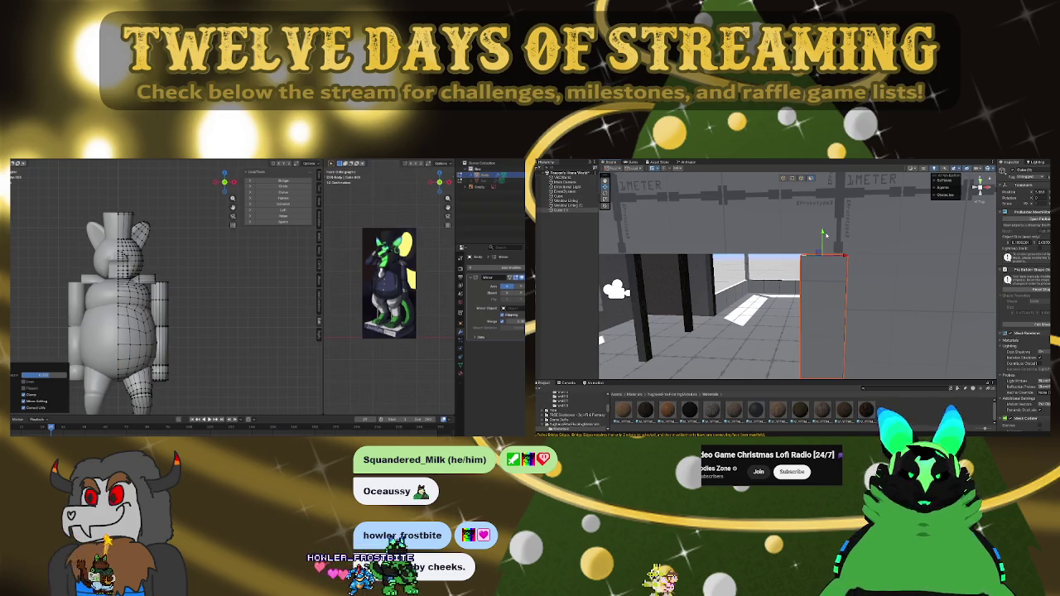
mouse_move(701, 285)
left_mouse_down()
mouse_move(794, 311)
mouse_move(678, 285)
mouse_move(971, 244)
mouse_move(921, 208)
mouse_move(776, 165)
mouse_move(789, 266)
mouse_move(729, 274)
left_mouse_up()
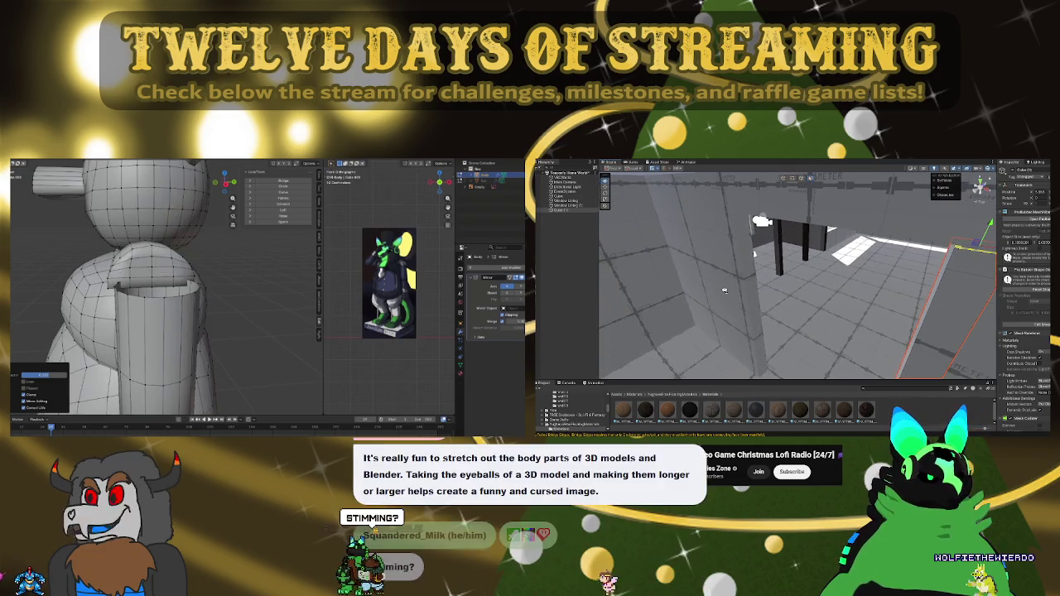
Step: In front view, edge-slide the arm's top loop near the shoulder
mouse_move(756, 271)
left_mouse_down()
mouse_move(794, 260)
mouse_move(810, 270)
left_mouse_up()
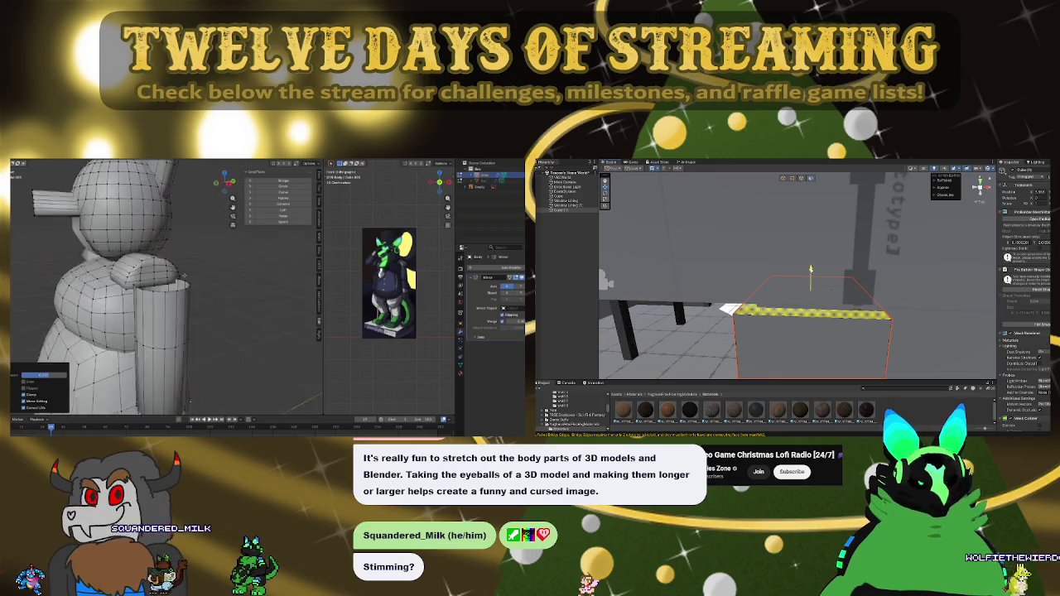
mouse_move(811, 269)
left_mouse_down()
mouse_move(910, 288)
mouse_move(896, 272)
left_mouse_up()
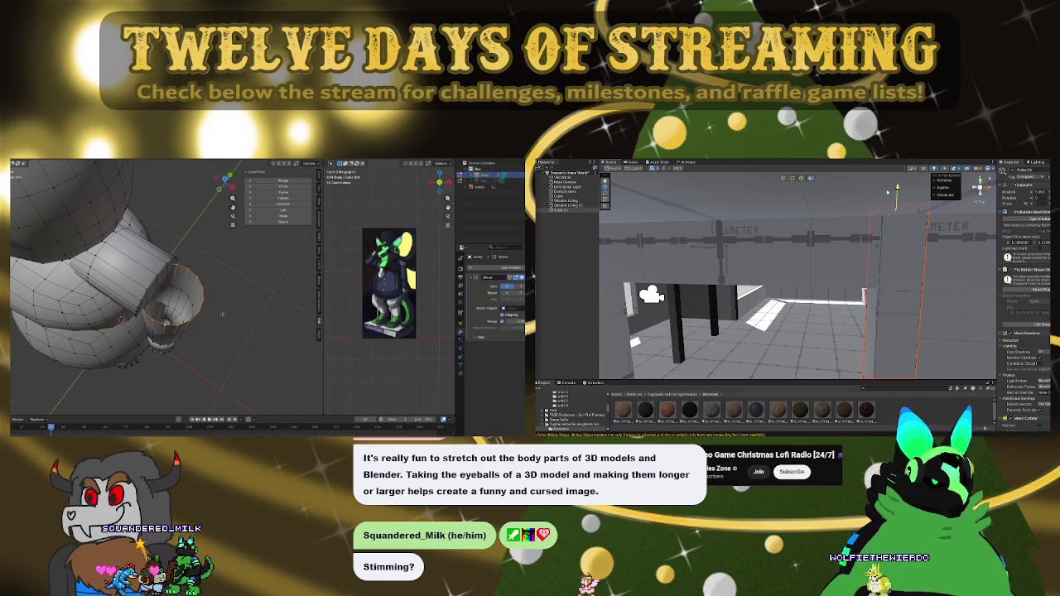
key("KP_1")
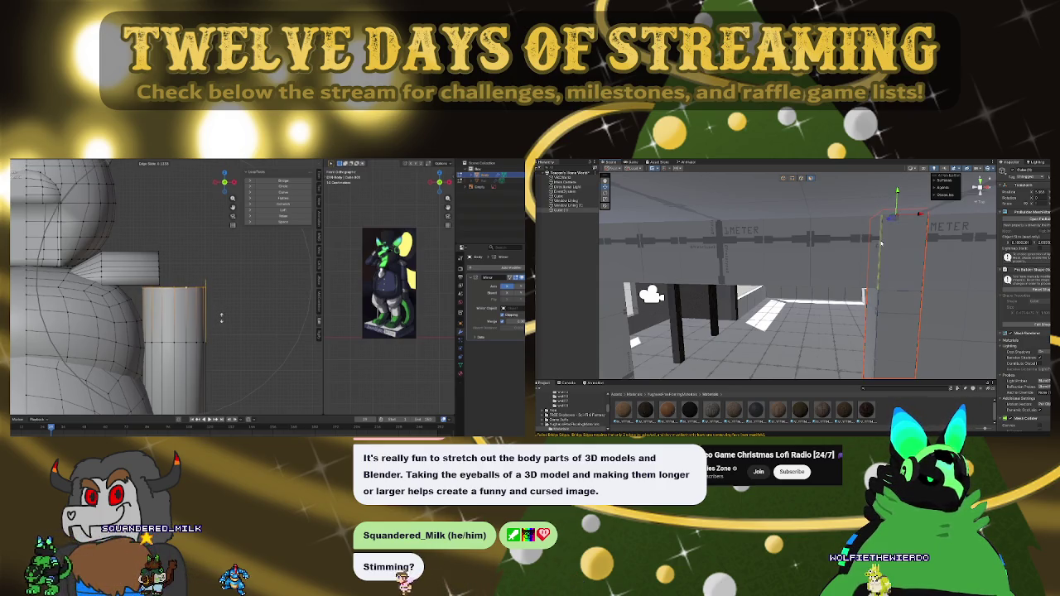
left_click(894, 249)
left_click_drag(897, 252, 704, 252)
left_click(219, 317)
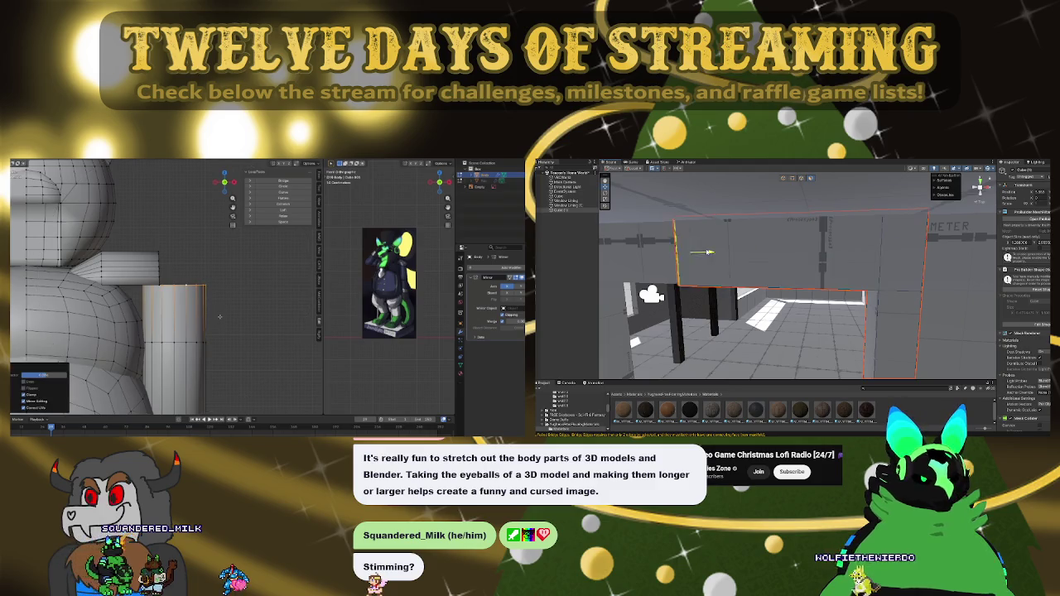
Step: Move the shoulder selection along Y with proportional editing, tuning the falloff radius
scroll(219, 316, "down", 5)
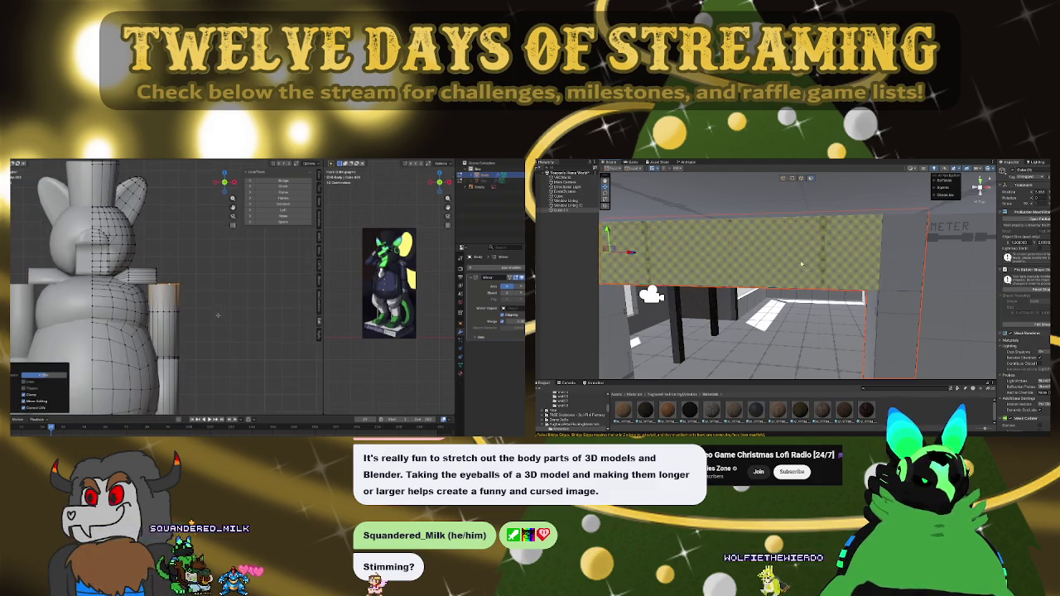
key("g")
key("y")
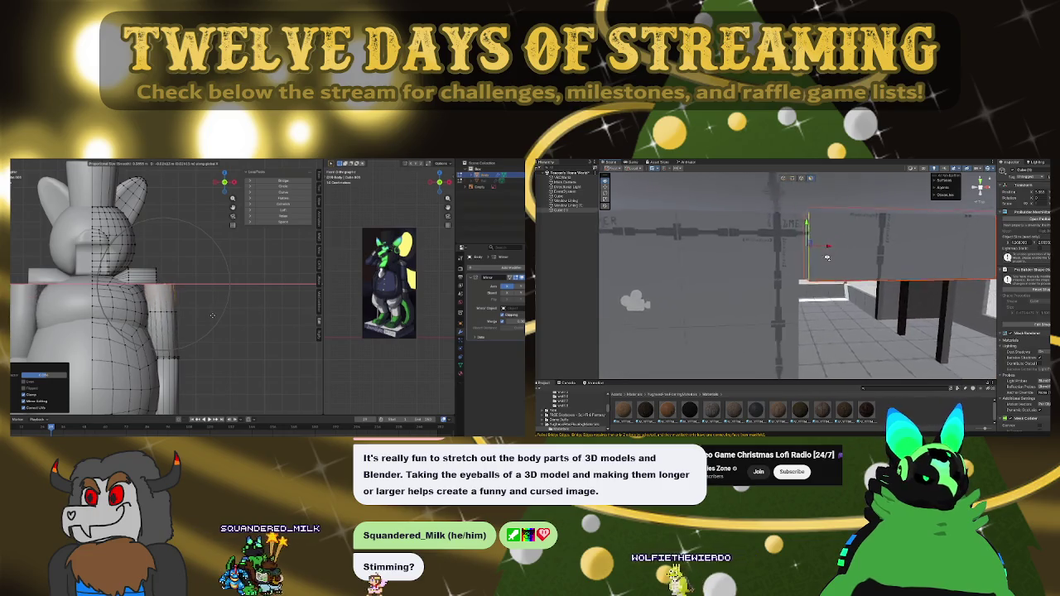
scroll(820, 256, "up", 3)
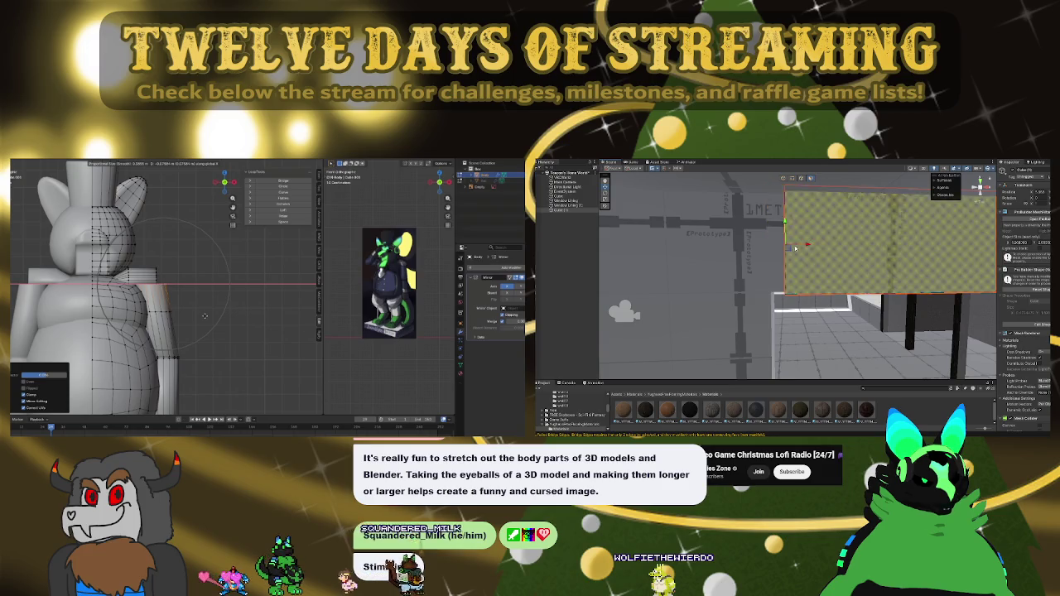
scroll(798, 246, "up", 5)
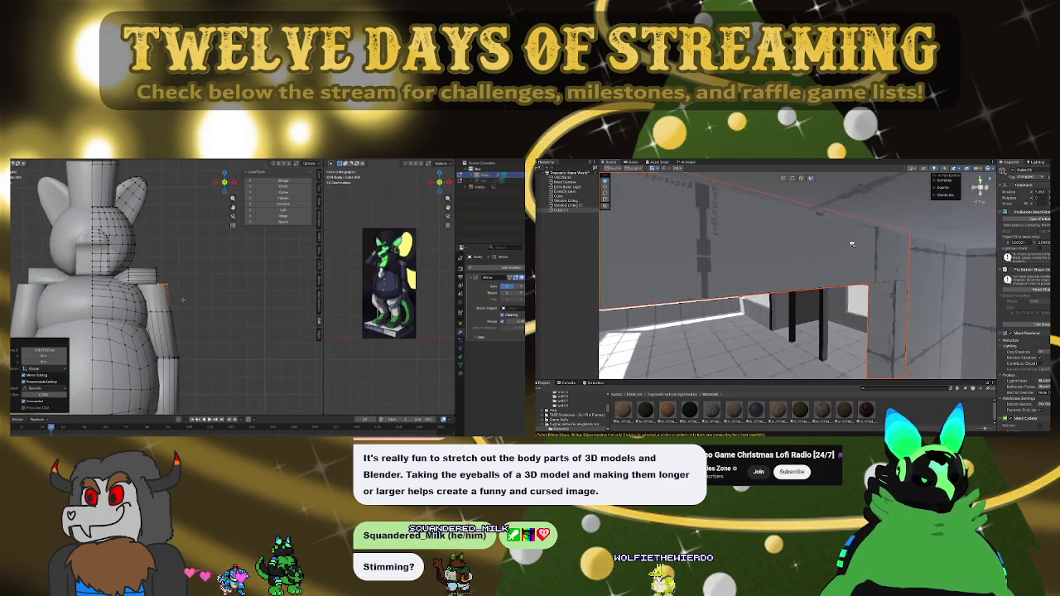
scroll(788, 245, "down", 5)
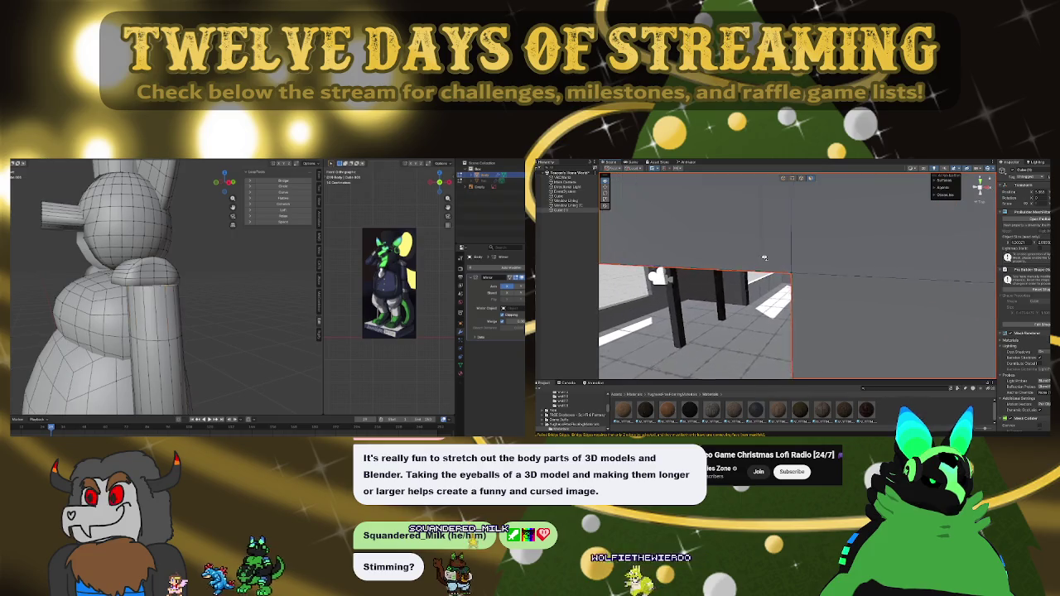
scroll(787, 252, "up", 5)
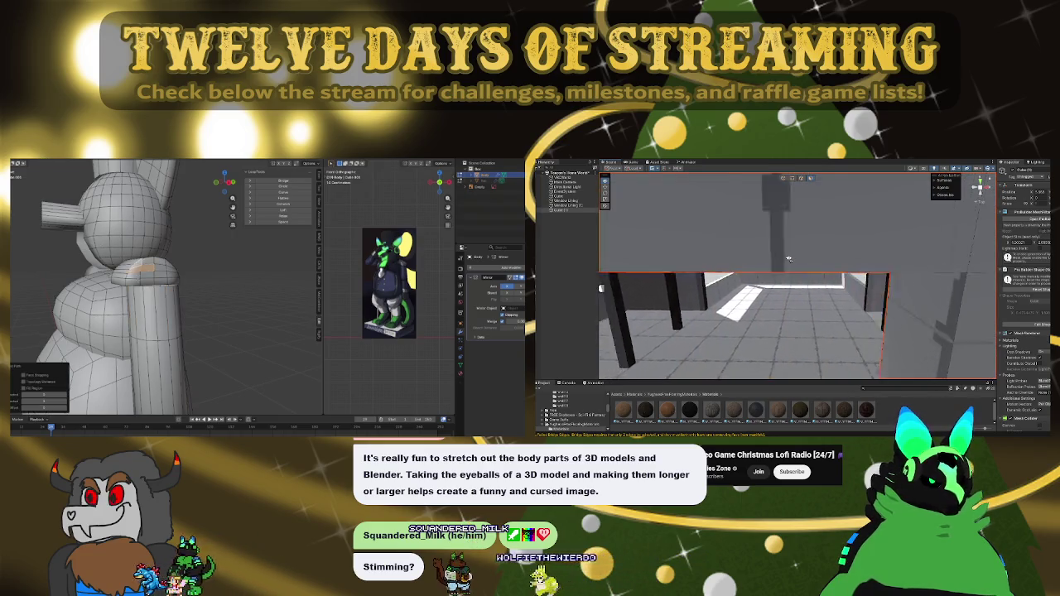
scroll(791, 244, "up", 3)
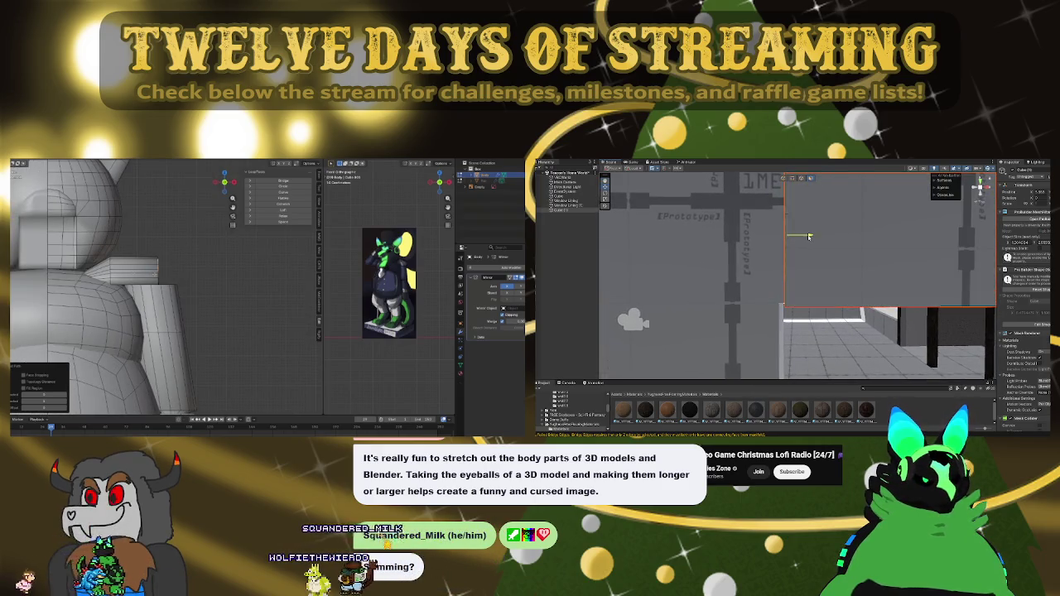
Step: Extrude the shoulder faces sideways to extend the arm
mouse_move(764, 237)
left_mouse_down()
mouse_move(736, 236)
mouse_move(803, 268)
mouse_move(791, 264)
mouse_move(790, 293)
mouse_move(779, 240)
left_mouse_up()
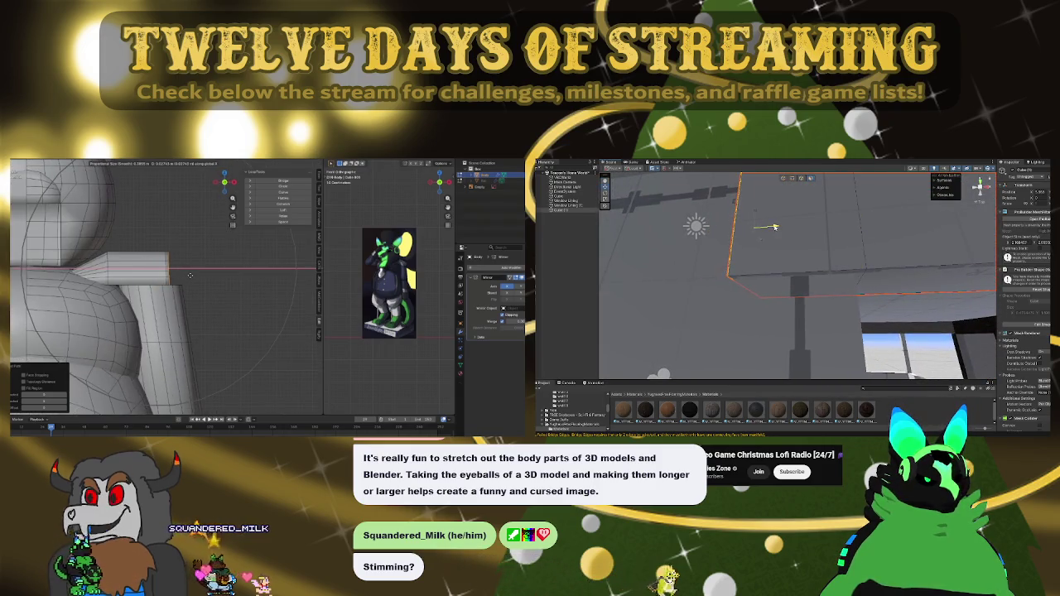
left_click_drag(801, 279, 801, 269)
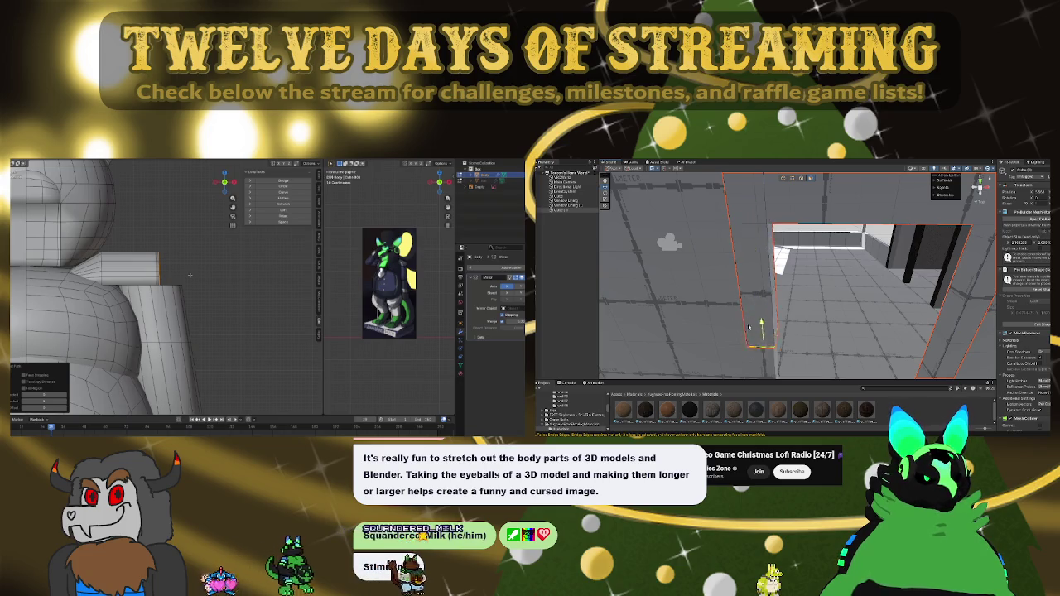
left_click_drag(838, 259, 778, 225)
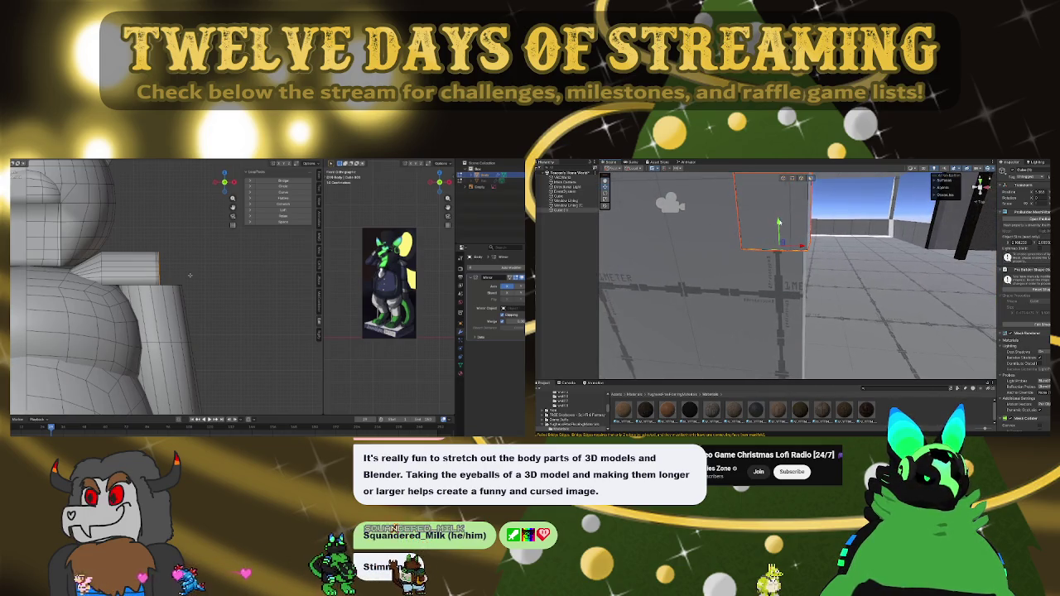
left_click_drag(778, 359, 805, 235)
Step: Add a loop cut along the arm and slide the new edge loop into place
left_click(217, 282)
left_click(239, 283)
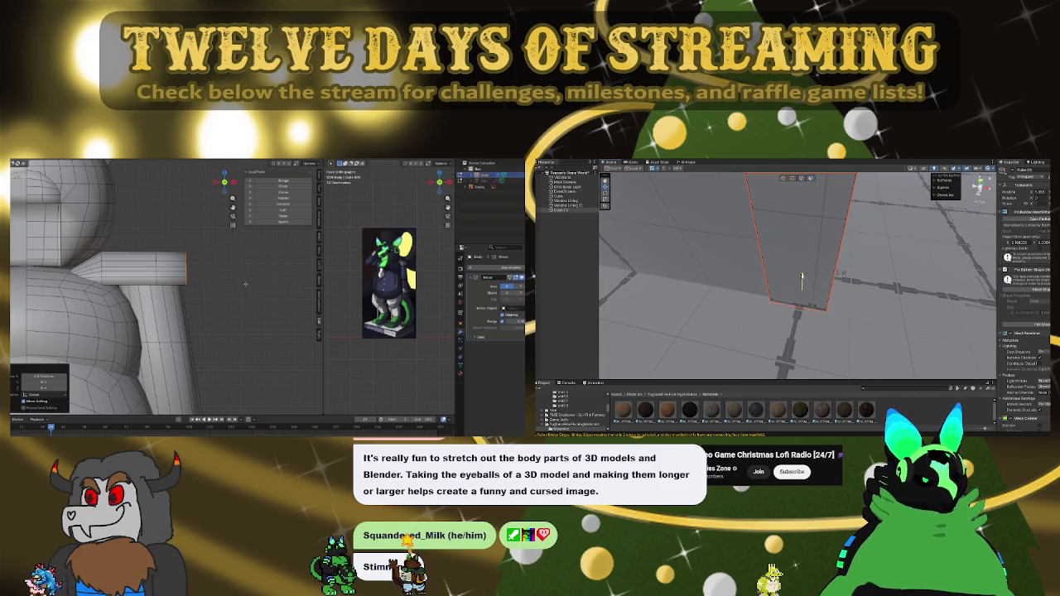
mouse_move(795, 281)
left_mouse_down()
mouse_move(753, 300)
mouse_move(813, 226)
mouse_move(838, 216)
mouse_move(785, 244)
mouse_move(792, 252)
left_mouse_up()
left_click(189, 264)
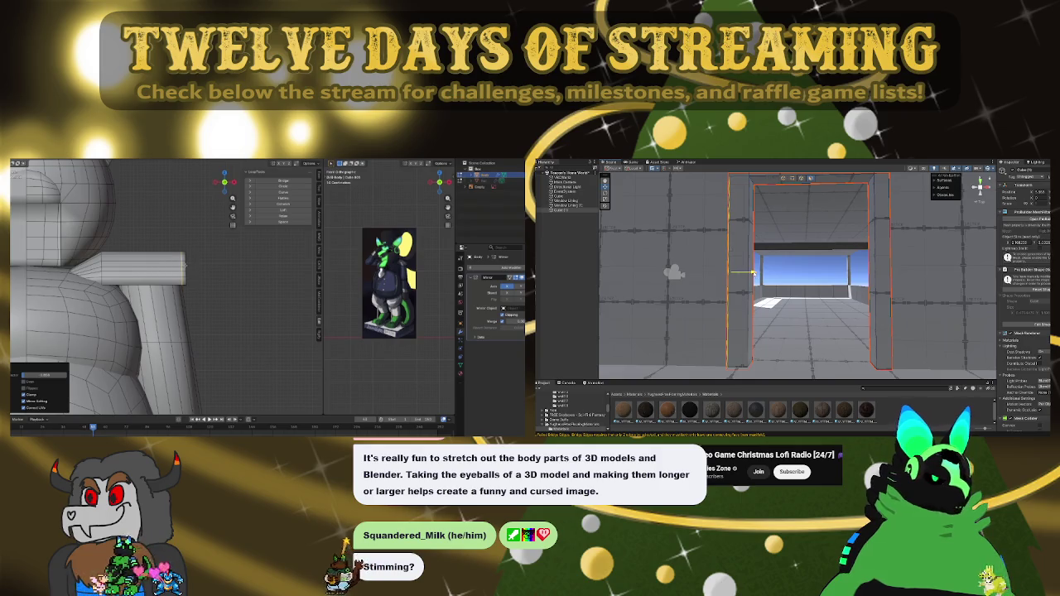
left_click_drag(237, 262, 211, 278)
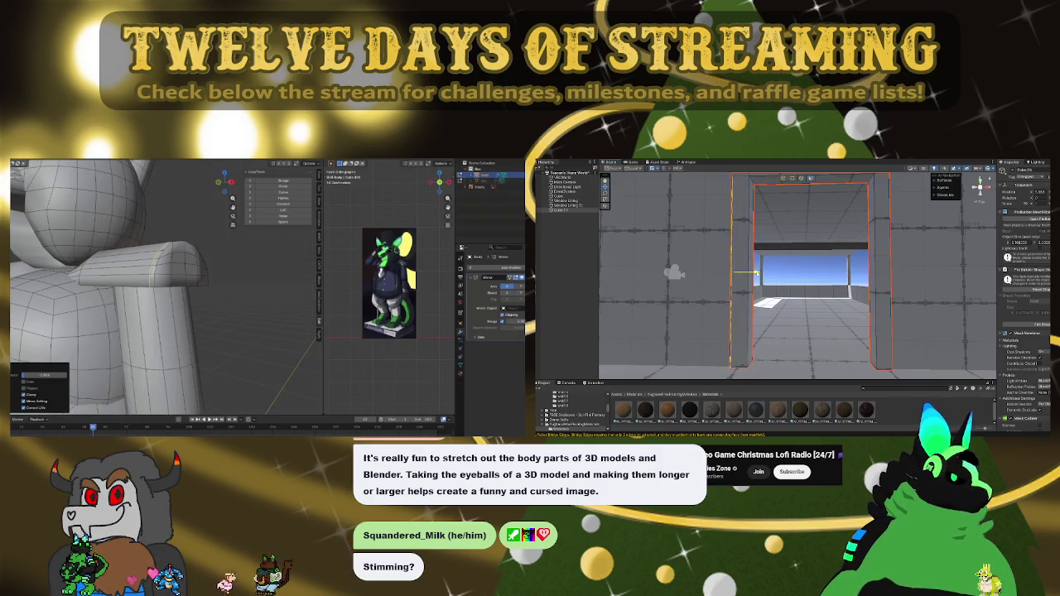
left_click(168, 250, "ctrl")
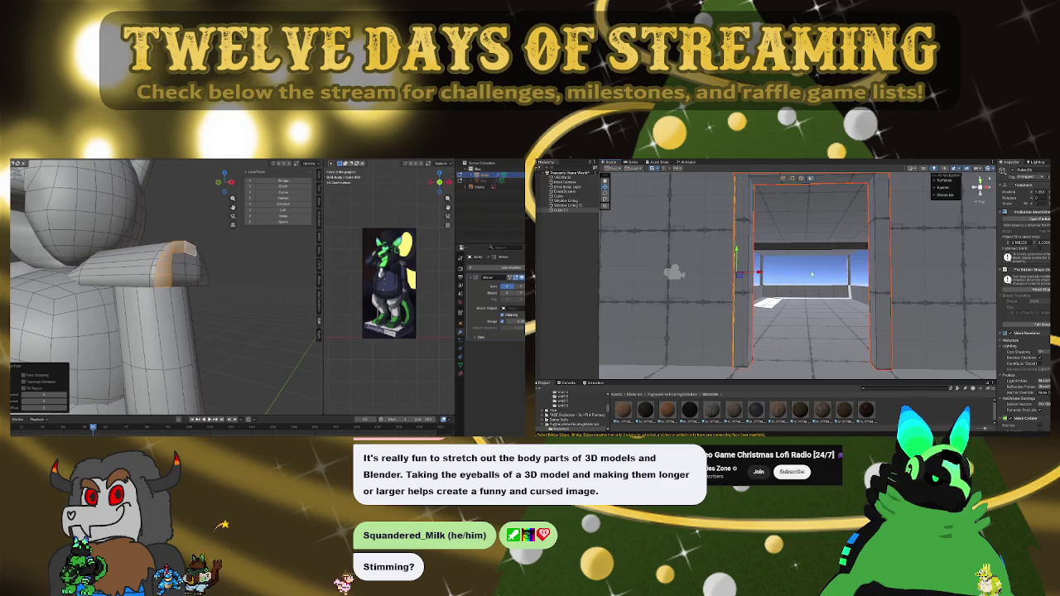
scroll(812, 274, "down", 1)
mouse_move(812, 272)
left_mouse_down()
mouse_move(810, 247)
mouse_move(748, 323)
mouse_move(800, 329)
left_mouse_up()
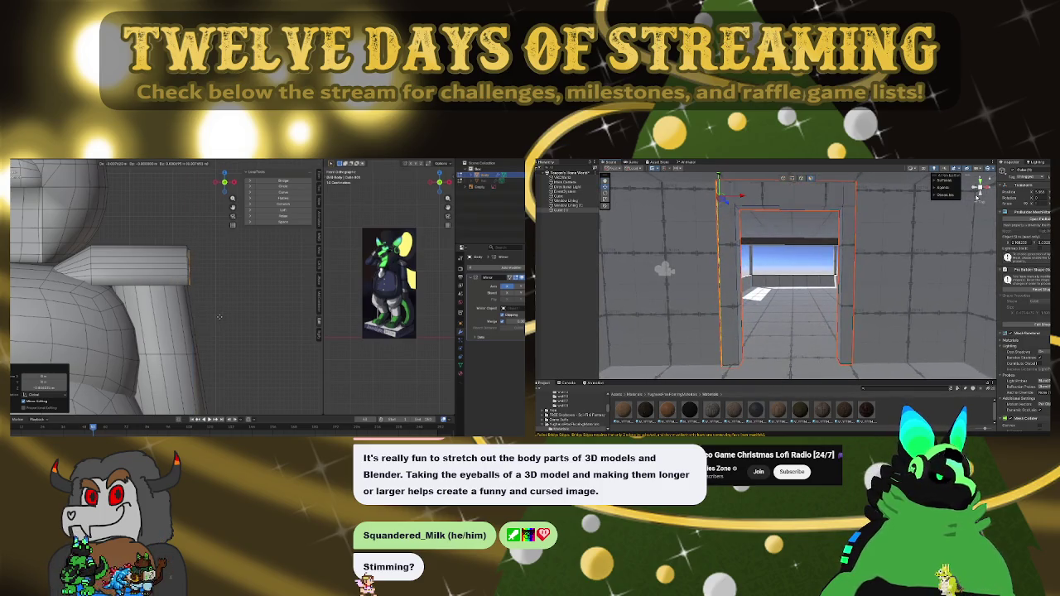
key("f")
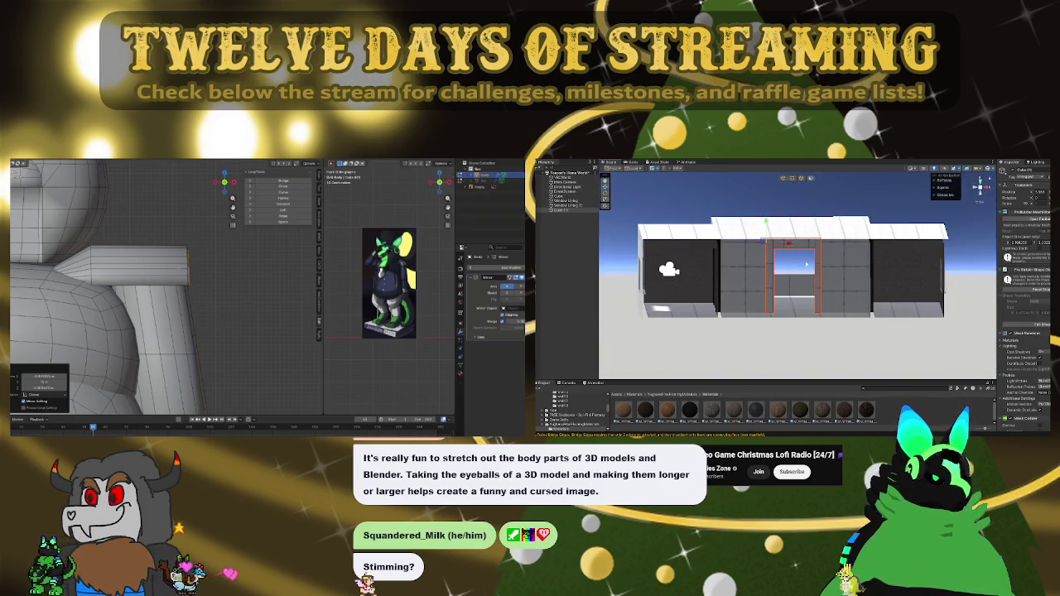
scroll(806, 264, "up", 5)
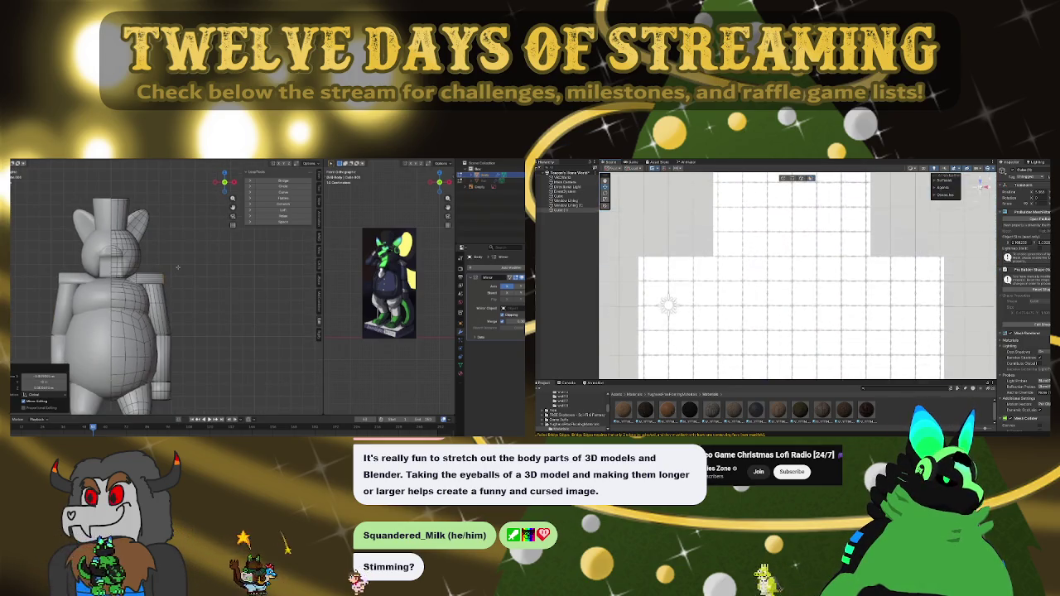
scroll(743, 276, "down", 5)
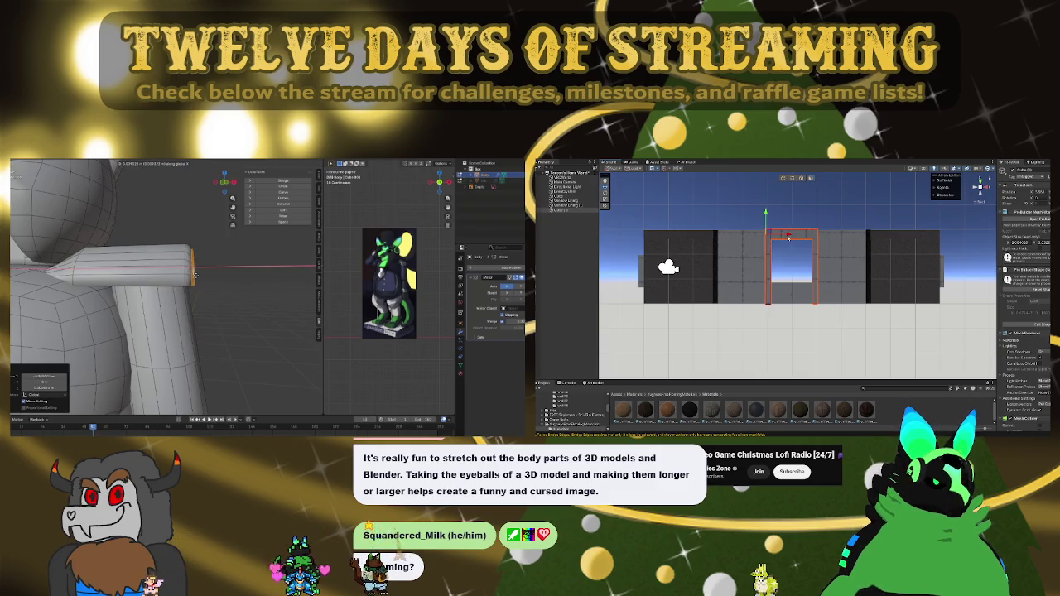
scroll(789, 244, "up", 4)
scroll(790, 251, "down", 3)
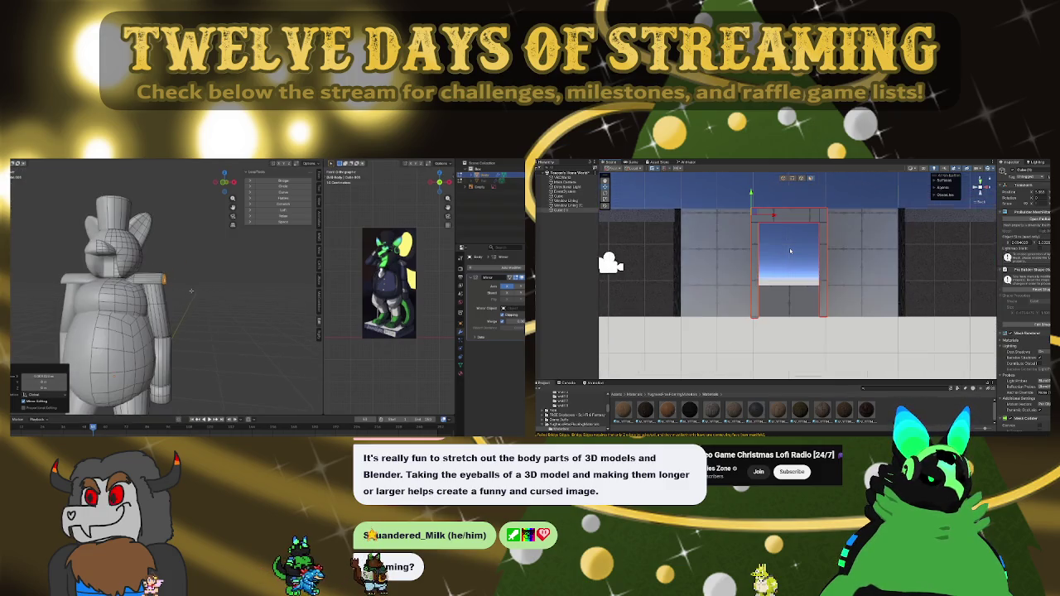
scroll(790, 251, "up", 3)
scroll(791, 251, "down", 3)
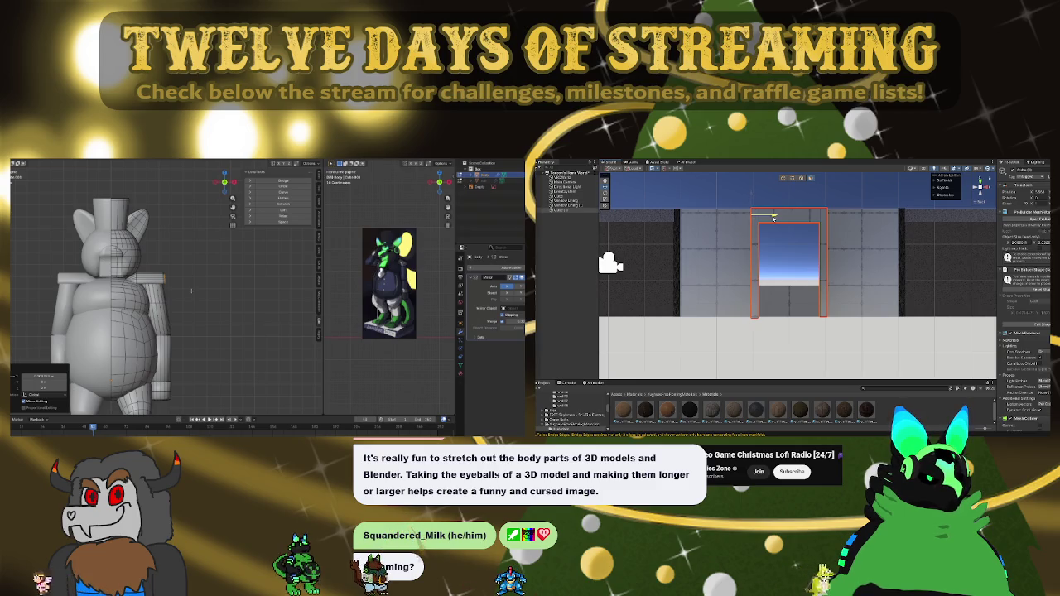
mouse_move(800, 258)
left_mouse_down()
mouse_move(852, 293)
mouse_move(941, 173)
left_mouse_up()
mouse_move(807, 365)
left_mouse_down()
mouse_move(1000, 248)
mouse_move(1003, 224)
left_mouse_up()
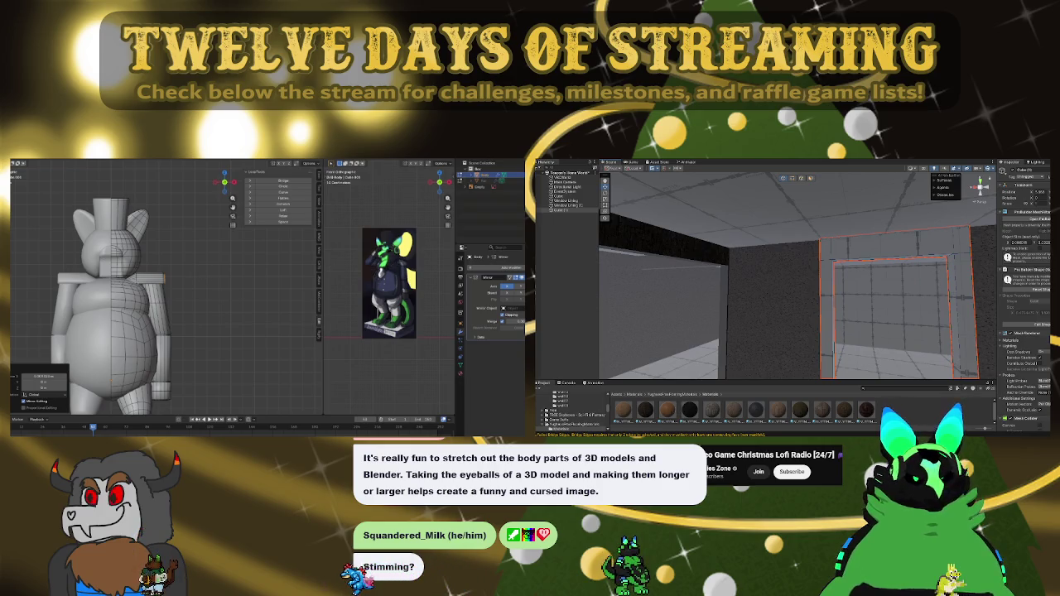
left_click_drag(758, 246, 887, 278)
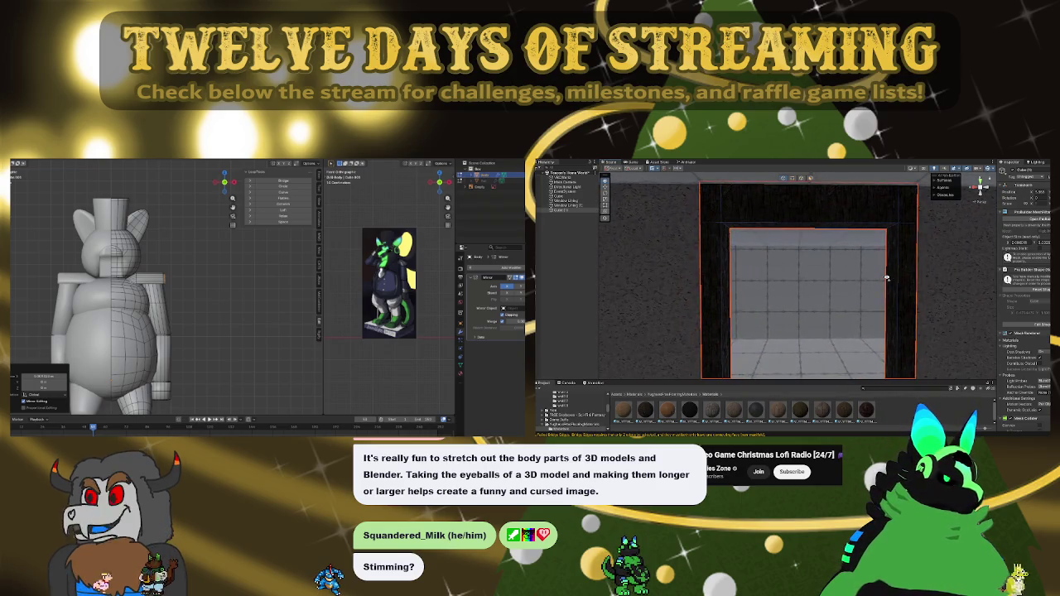
scroll(887, 279, "down", 5)
scroll(888, 279, "up", 5)
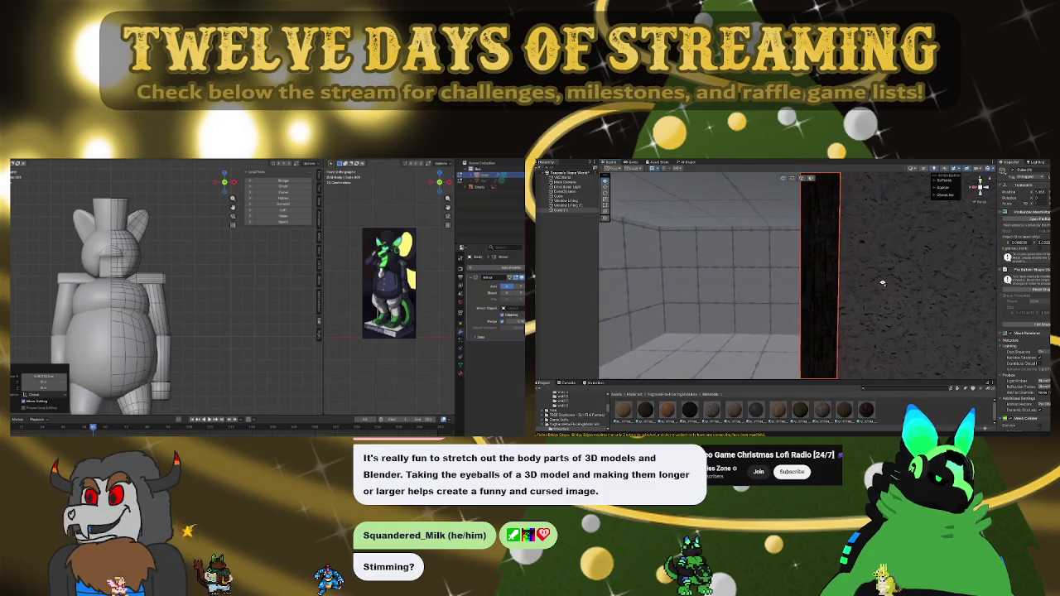
key("Right")
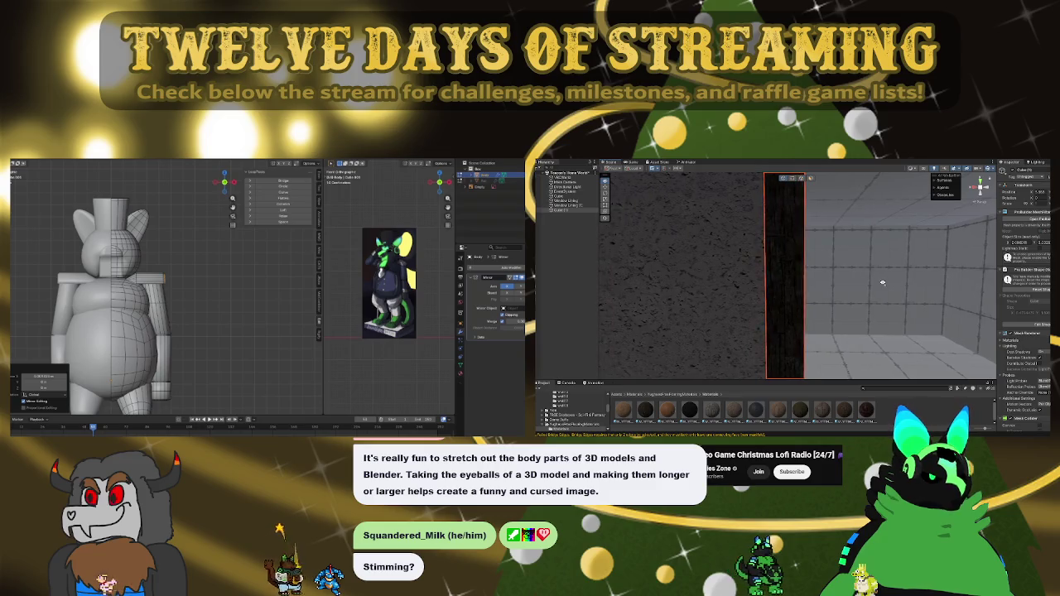
key("Left")
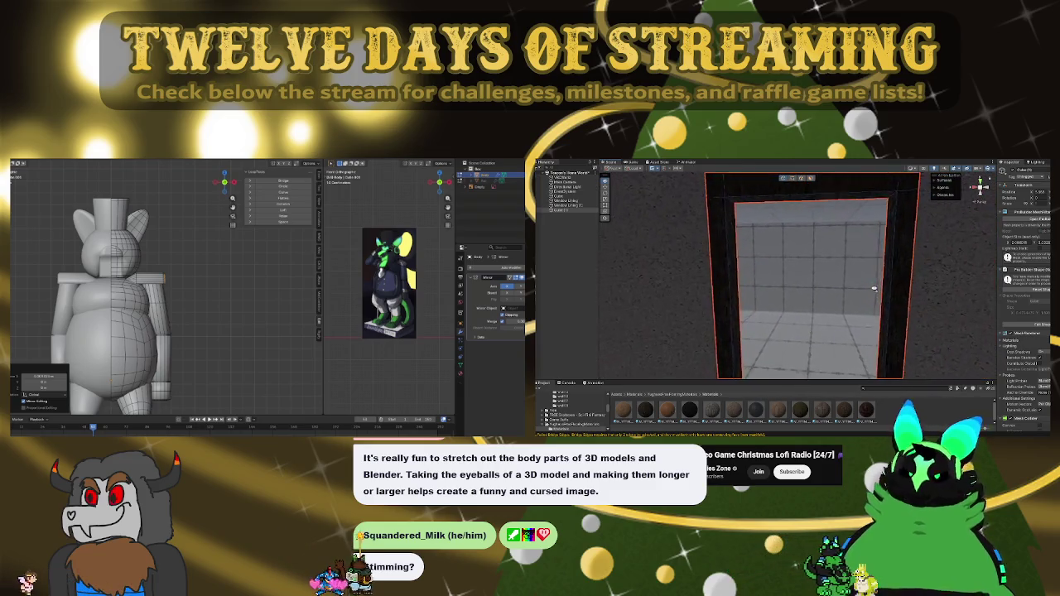
scroll(874, 289, "up", 1)
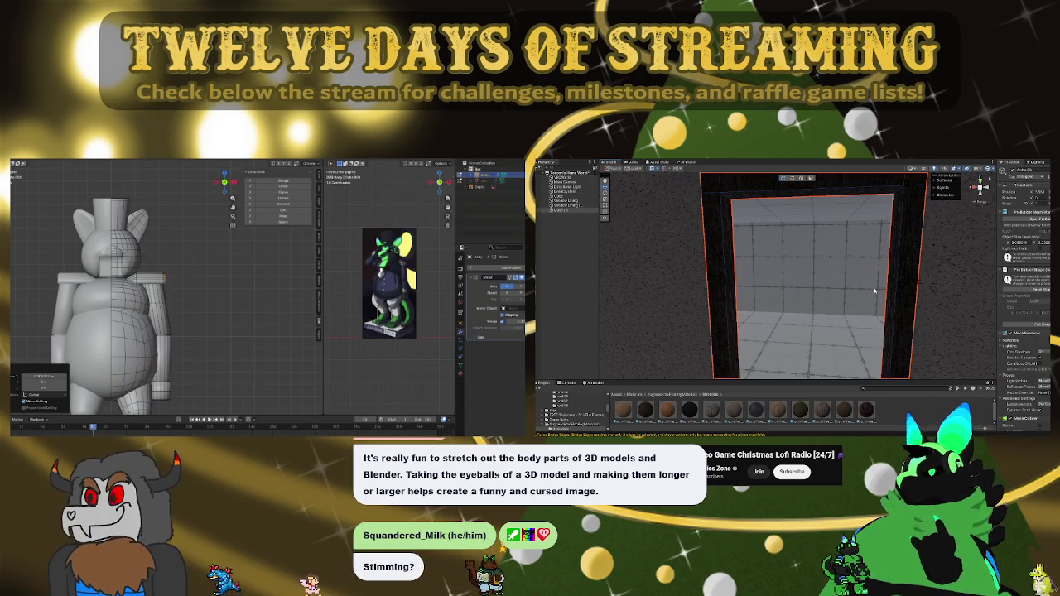
scroll(389, 285, "up", 4)
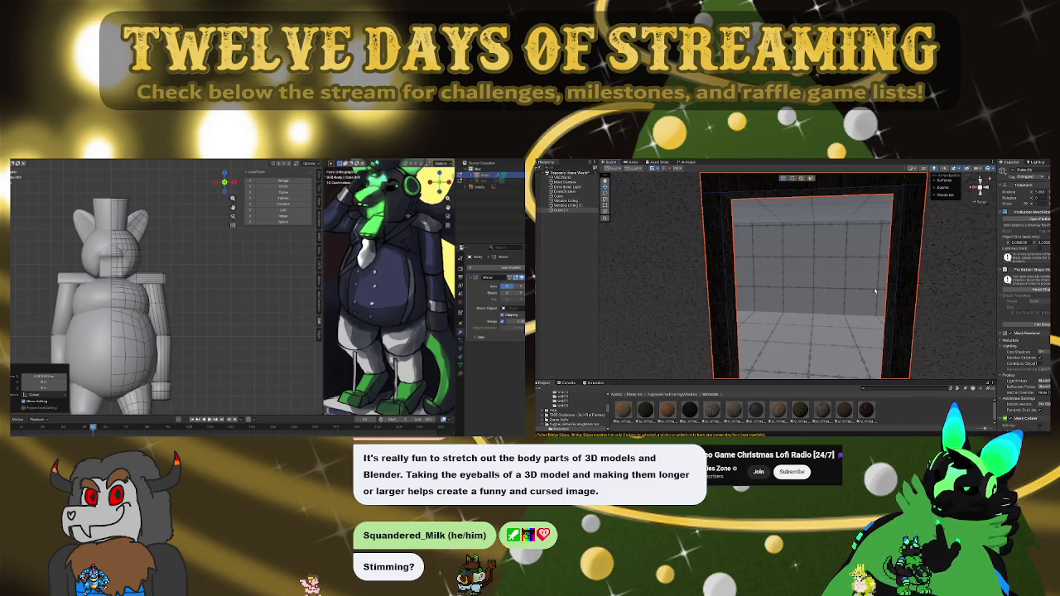
mouse_move(224, 256)
left_mouse_down()
mouse_move(103, 253)
mouse_move(215, 263)
mouse_move(170, 275)
mouse_move(179, 276)
left_mouse_up()
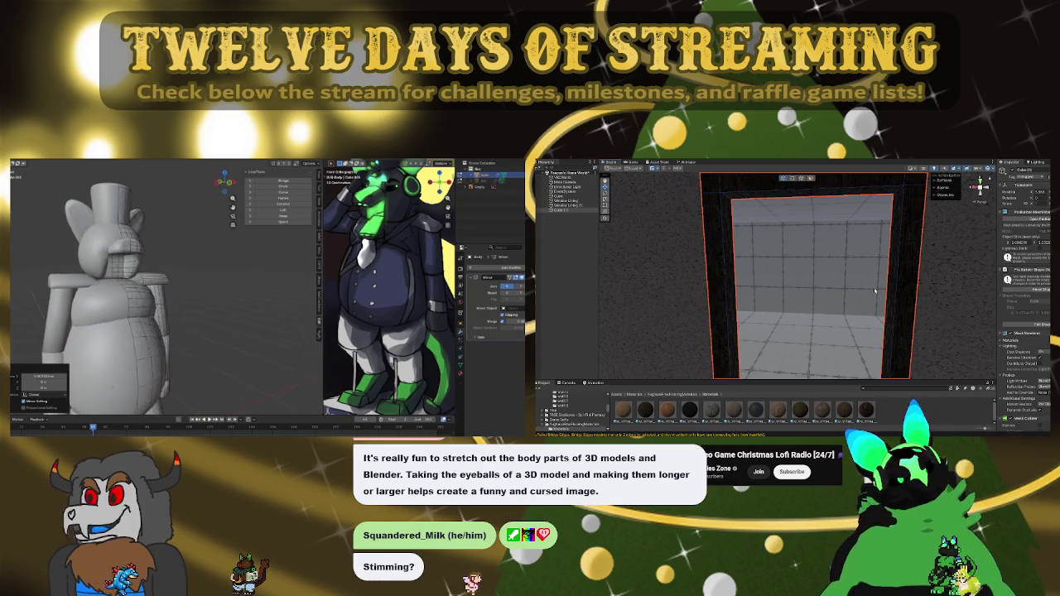
scroll(862, 288, "down", 5)
scroll(842, 285, "up", 5)
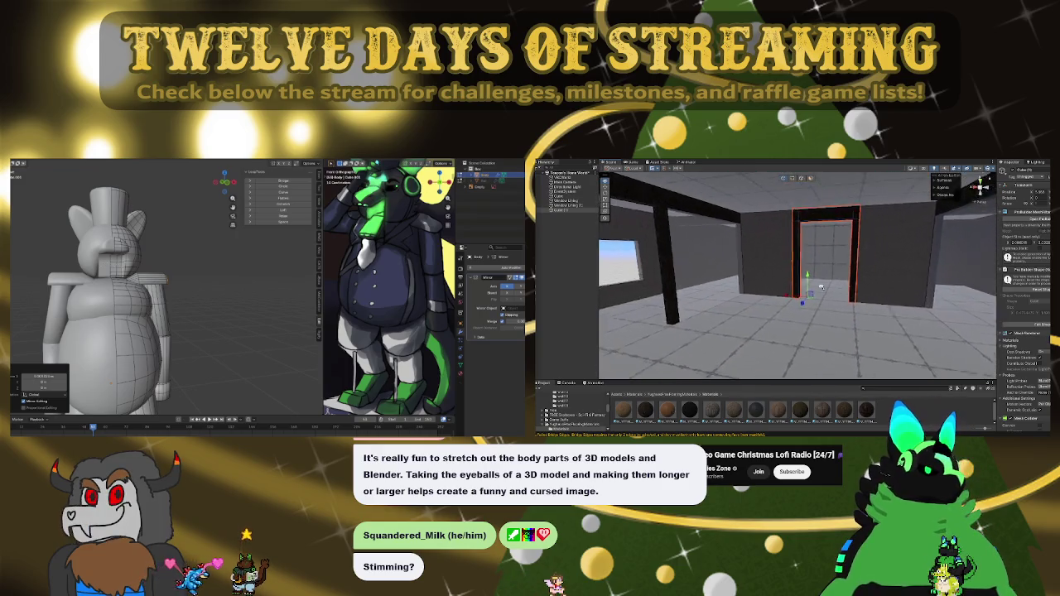
scroll(830, 289, "up", 5)
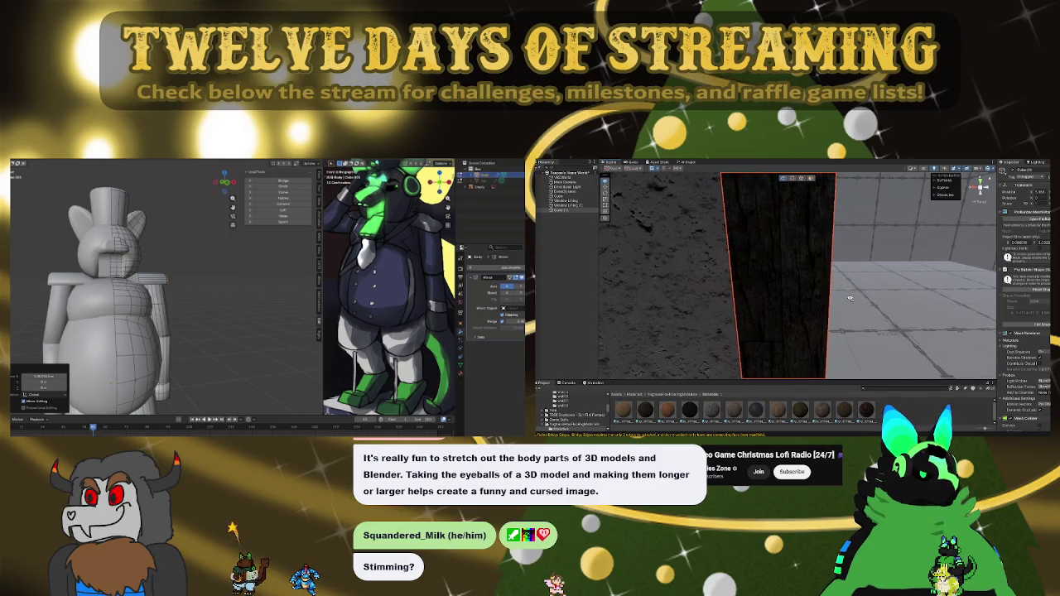
left_click_drag(845, 265, 851, 285)
scroll(851, 285, "down", 10)
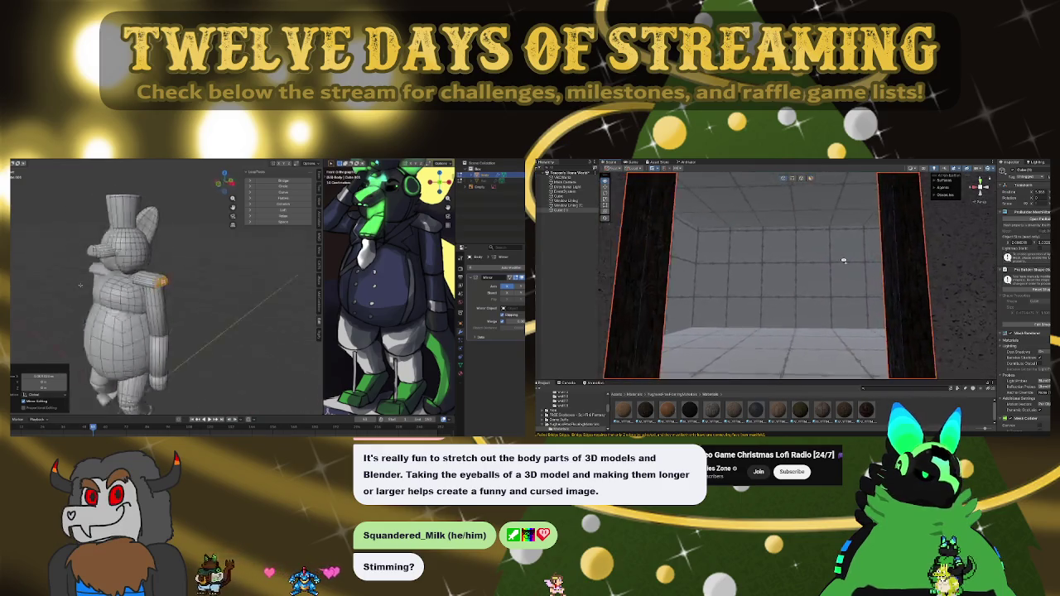
scroll(846, 270, "down", 5)
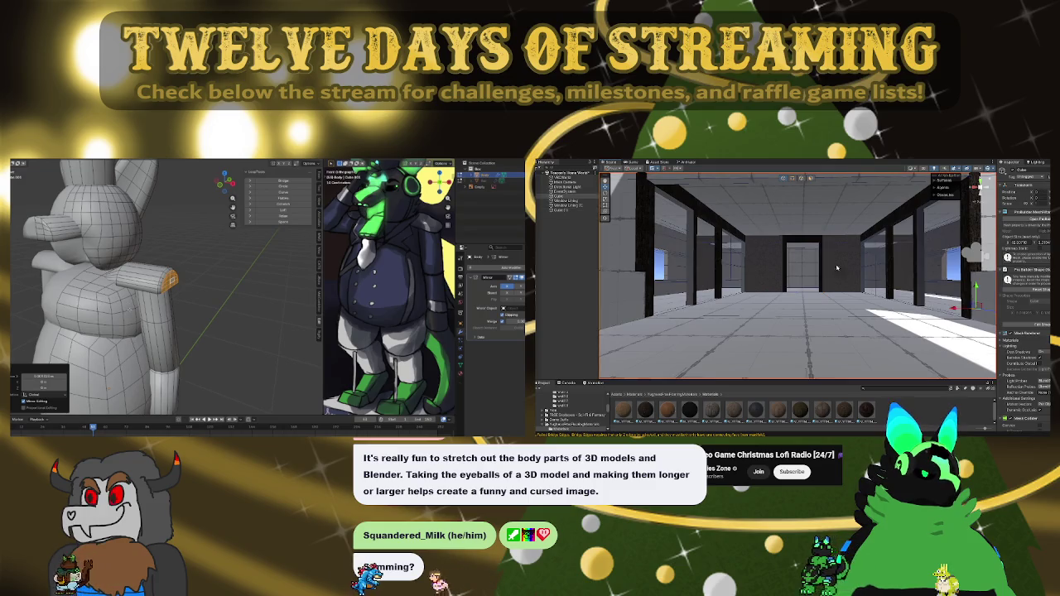
left_click_drag(802, 261, 755, 262)
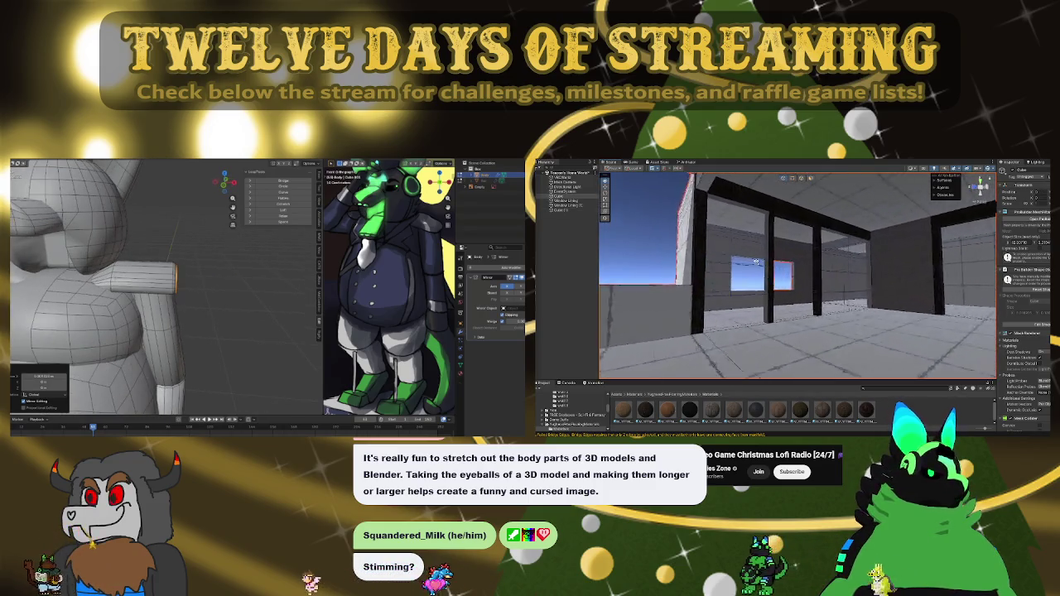
left_click_drag(852, 266, 836, 263)
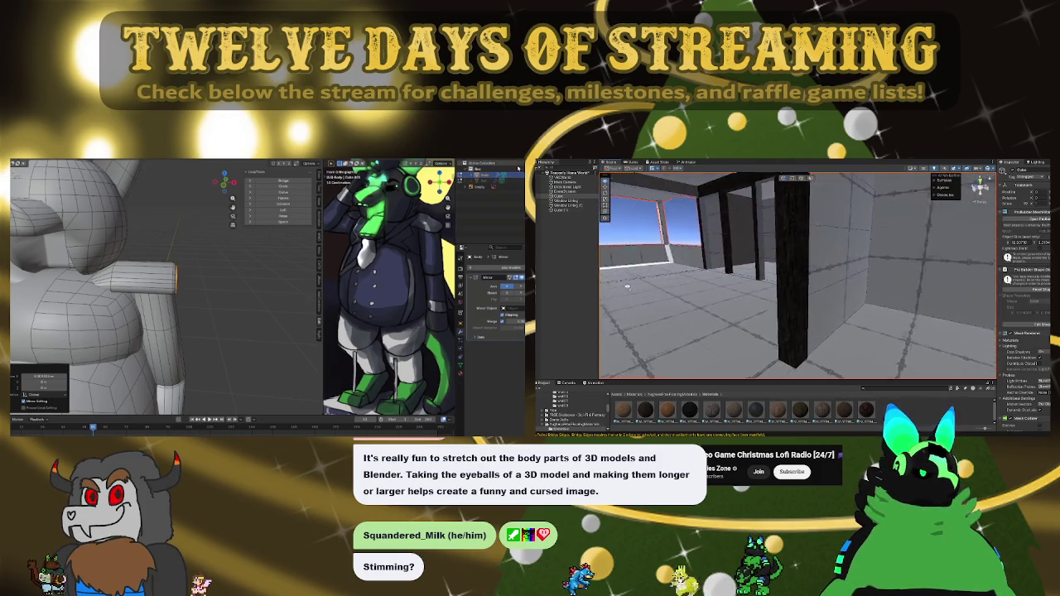
left_click_drag(627, 262, 791, 236)
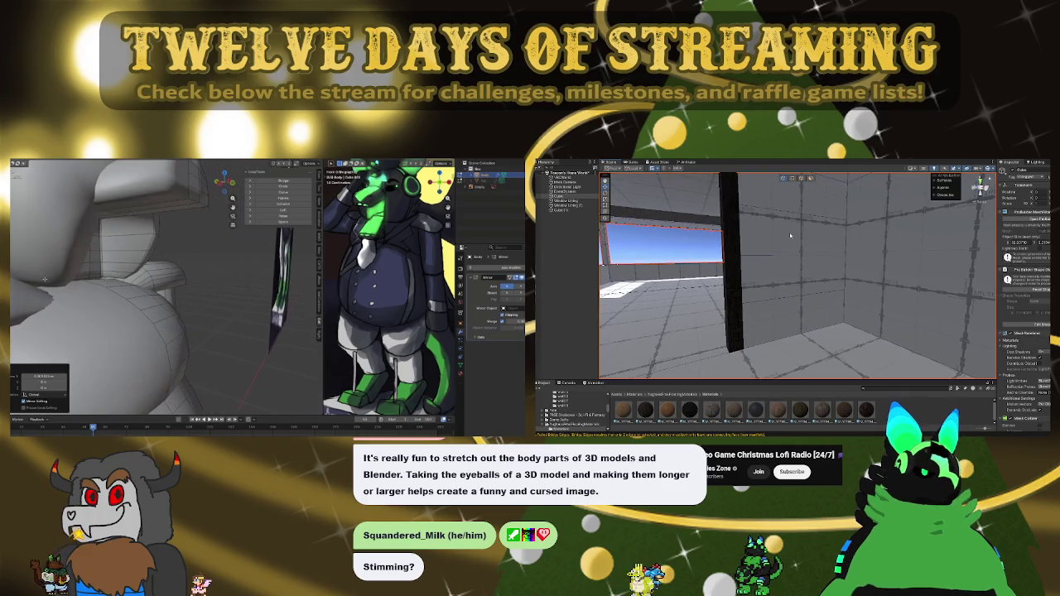
left_click(809, 318)
left_click_drag(809, 203, 791, 228)
mouse_move(899, 233)
left_mouse_down()
mouse_move(809, 276)
mouse_move(894, 322)
mouse_move(939, 271)
mouse_move(942, 310)
left_mouse_up()
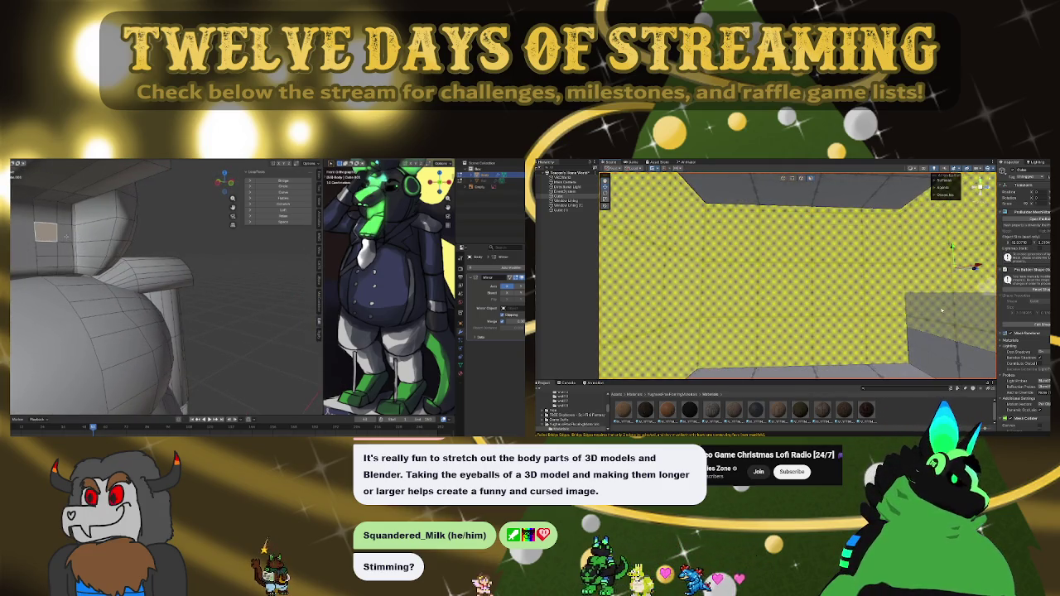
Step: Orbit the view toward the yellow checkered wall and windowed room to inspect the body's side
mouse_move(927, 351)
left_mouse_down()
mouse_move(912, 309)
mouse_move(694, 280)
left_mouse_up()
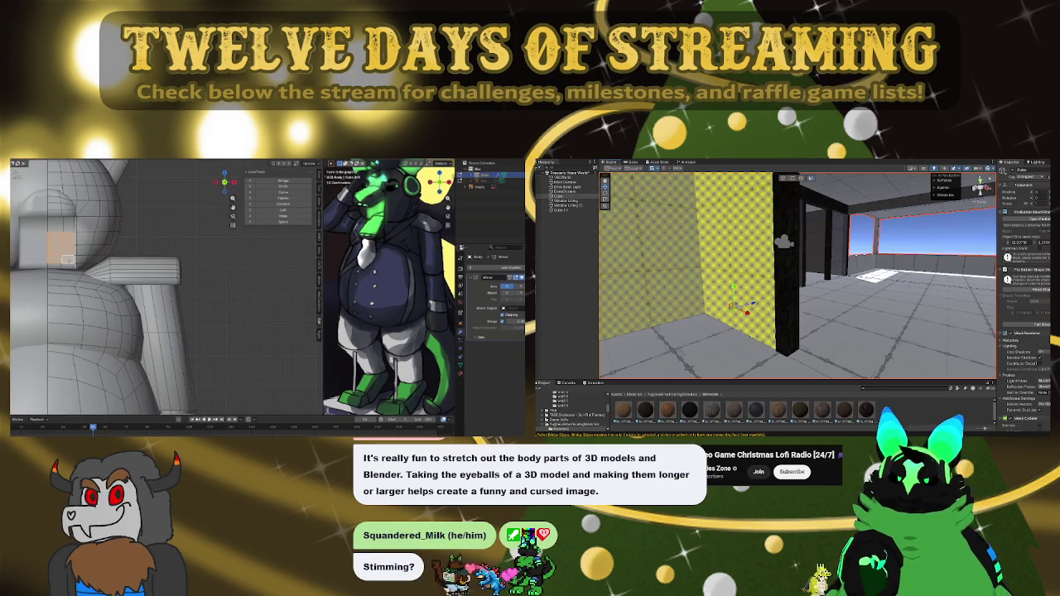
mouse_move(784, 241)
left_mouse_down()
mouse_move(689, 222)
mouse_move(538, 235)
mouse_move(714, 254)
mouse_move(623, 240)
mouse_move(743, 287)
mouse_move(698, 289)
left_mouse_up()
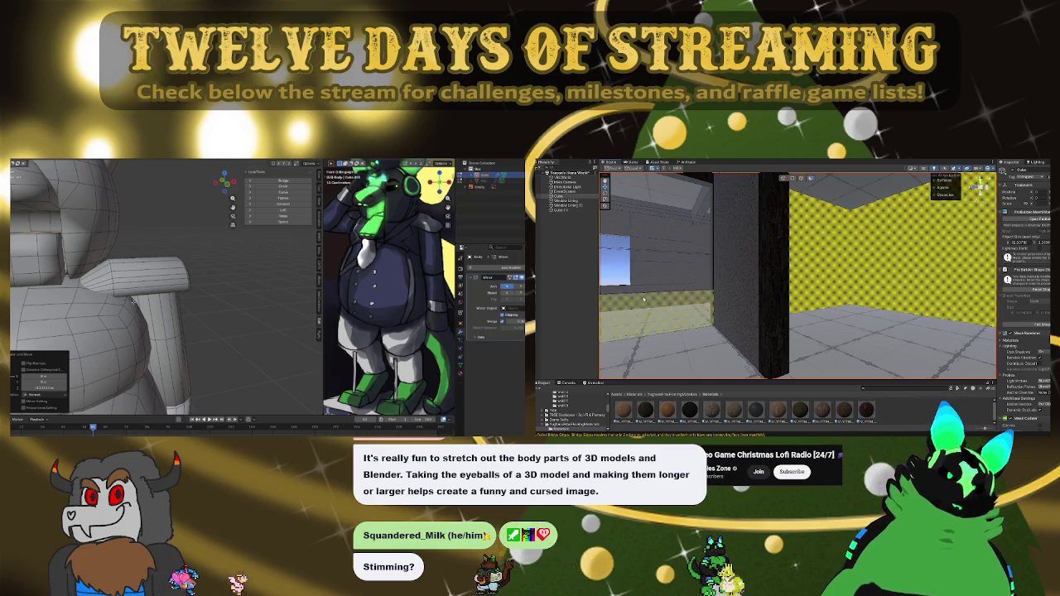
mouse_move(766, 292)
left_mouse_down()
mouse_move(613, 280)
mouse_move(768, 286)
left_mouse_up()
key("w")
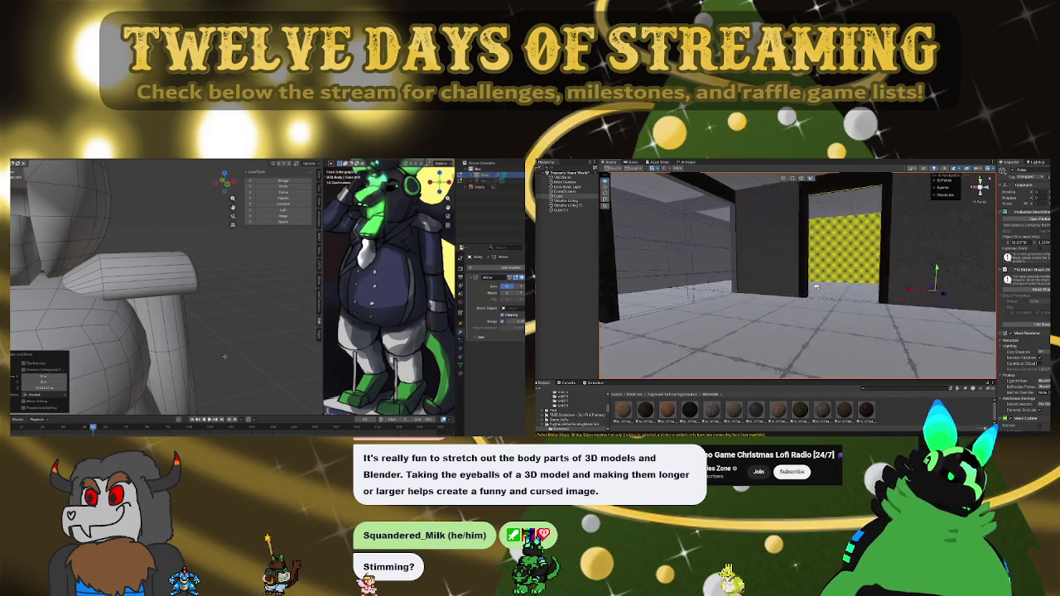
key("w")
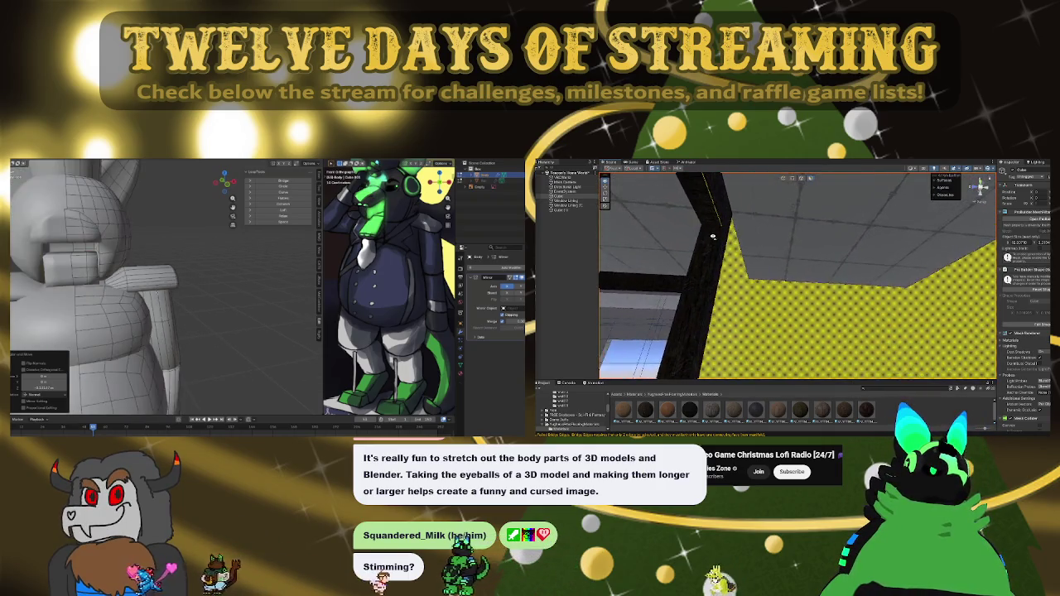
key("w")
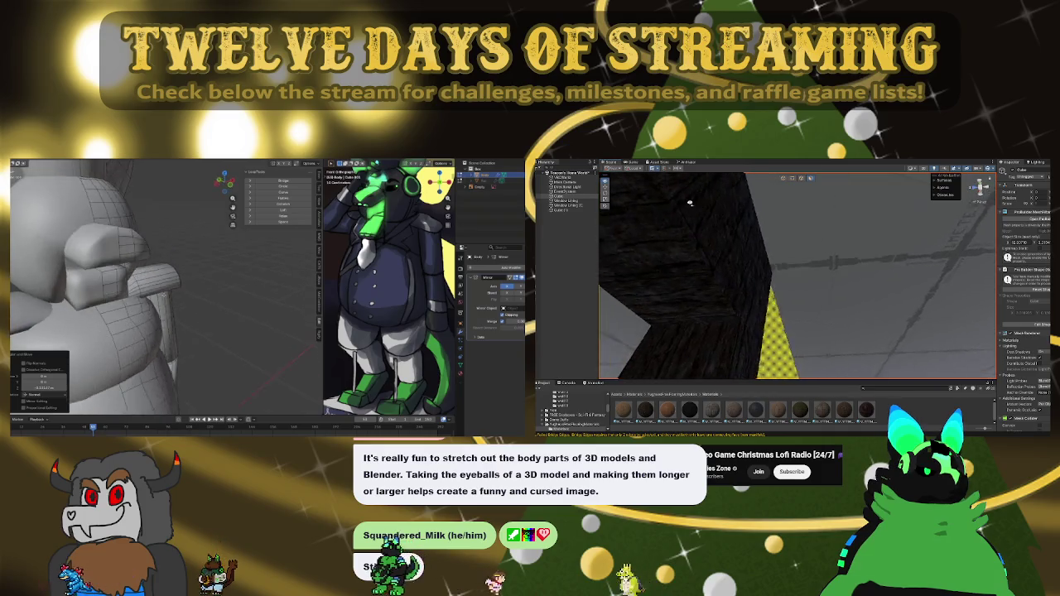
key("w")
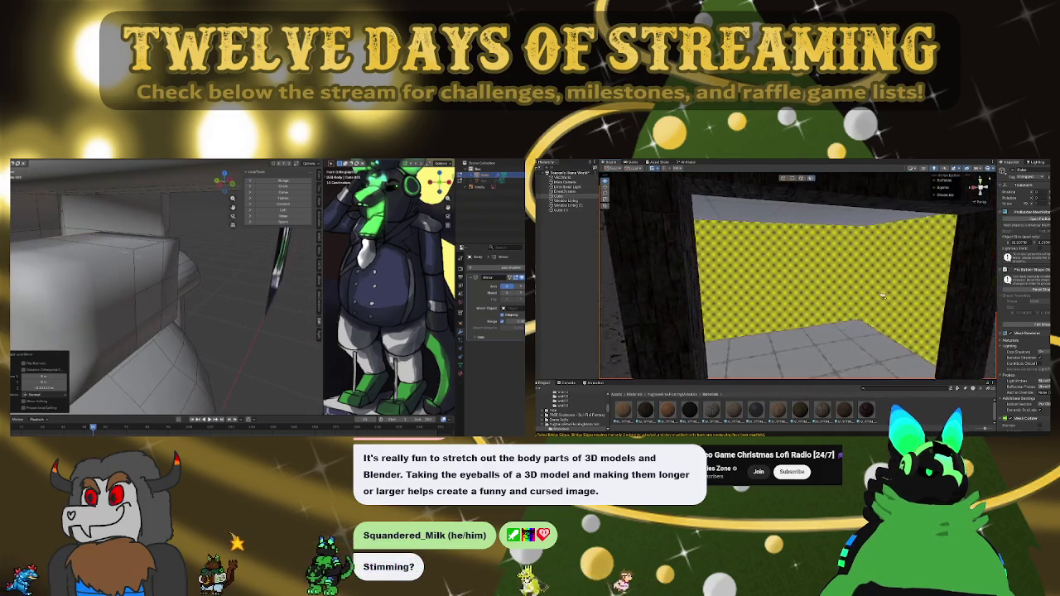
key("w")
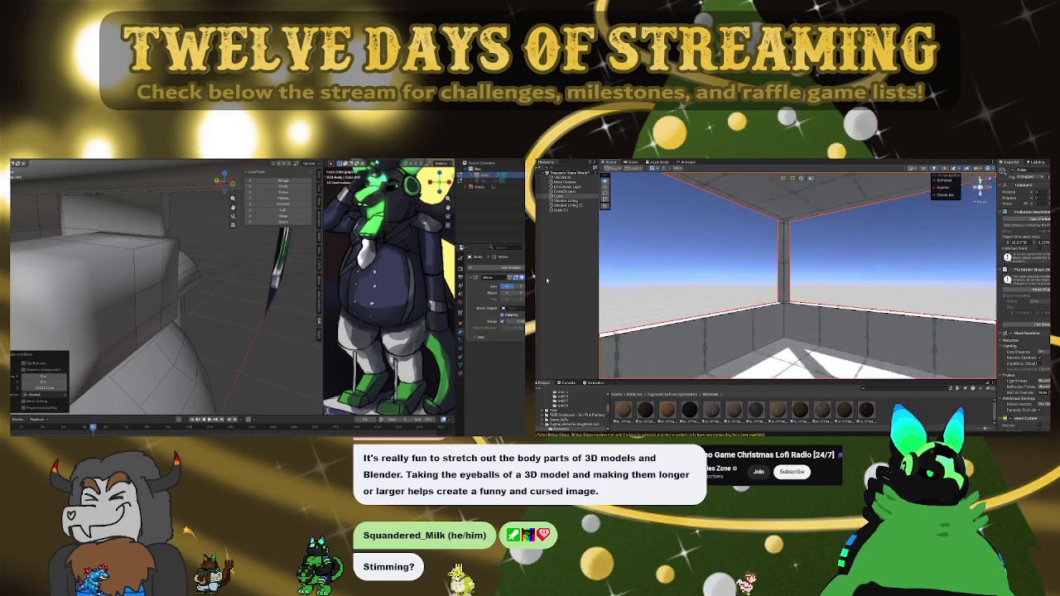
key("w")
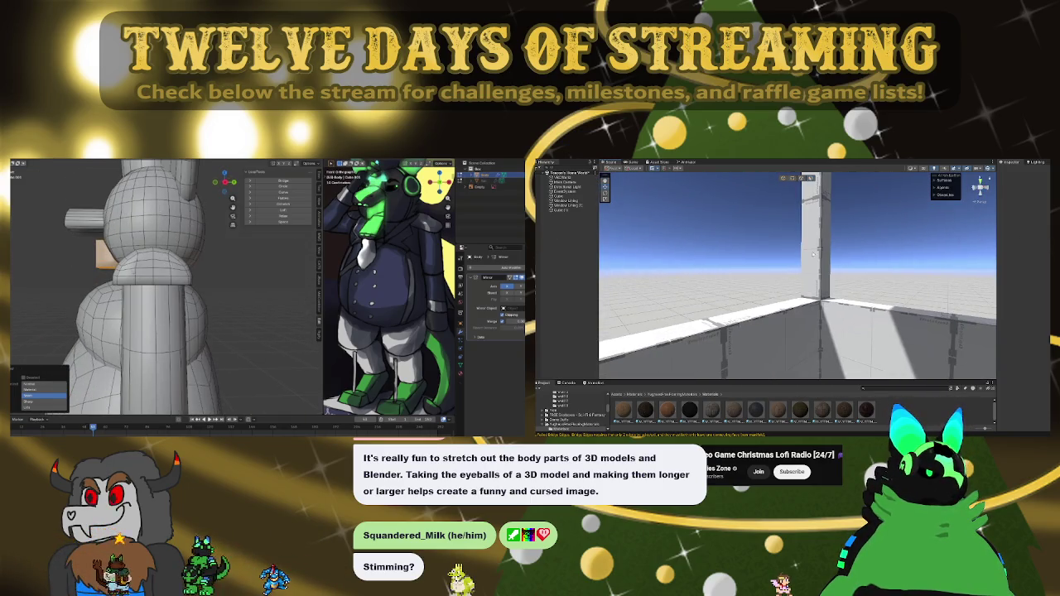
left_click(824, 229)
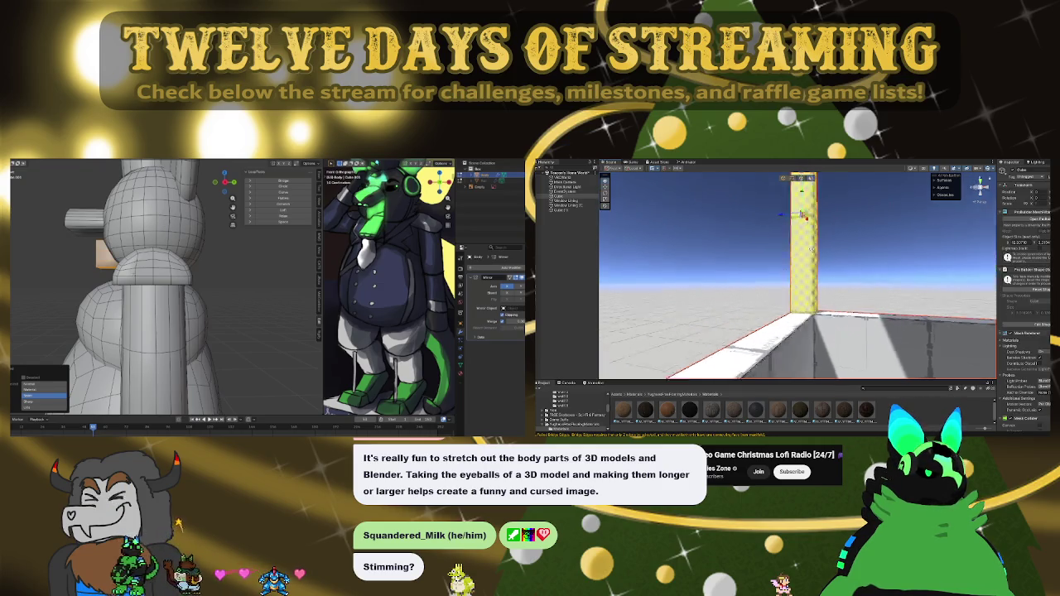
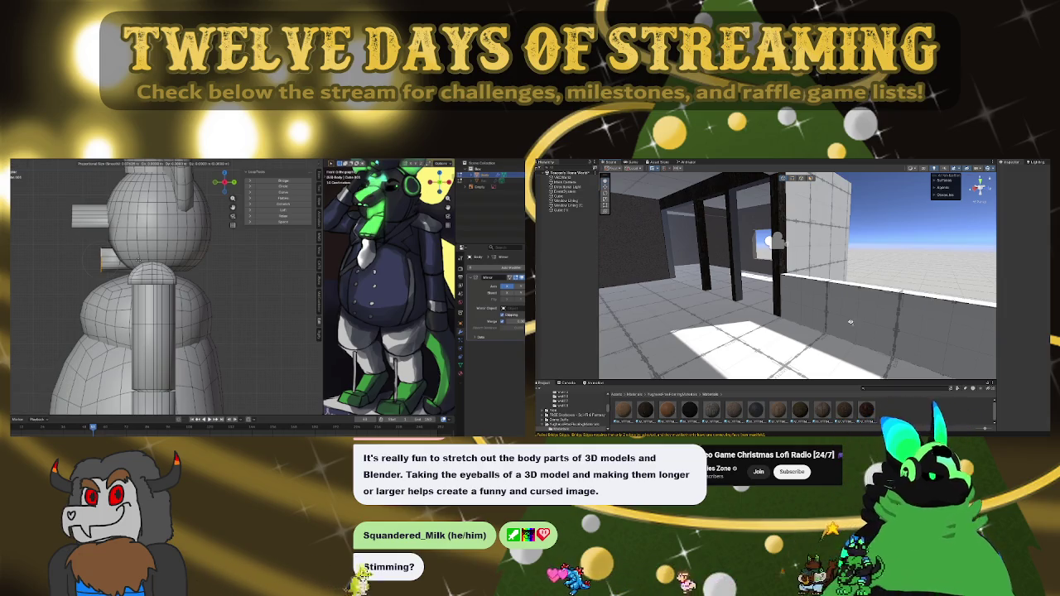
Step: Orbit around the ceiling and select the wall piece beside it, then the ceiling beam
left_click_drag(850, 322, 856, 200)
mouse_move(847, 382)
left_mouse_down()
mouse_move(863, 302)
mouse_move(1000, 313)
mouse_move(1006, 260)
left_mouse_up()
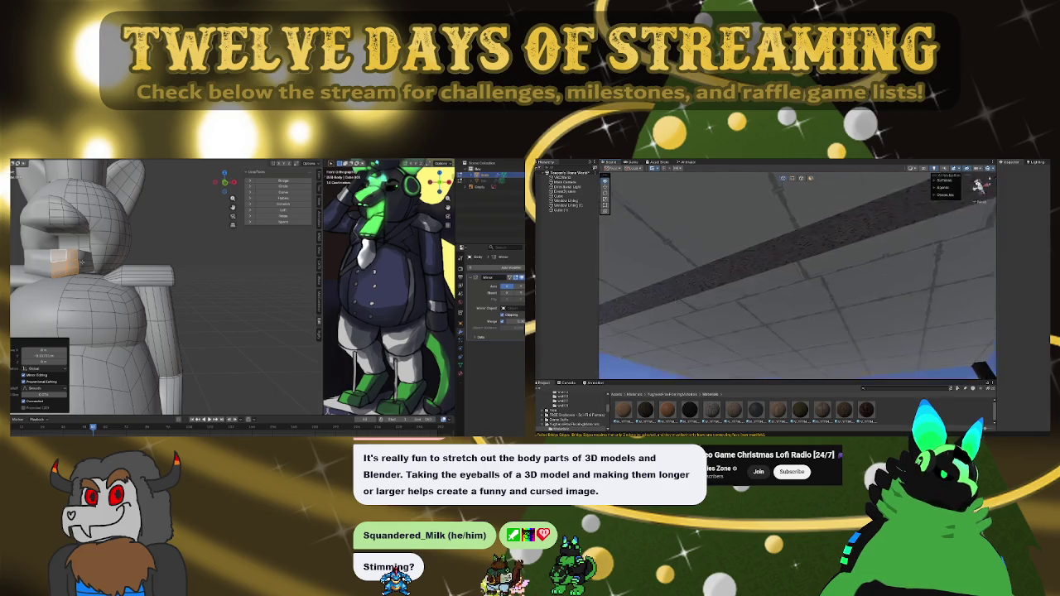
left_click_drag(992, 272, 1001, 255)
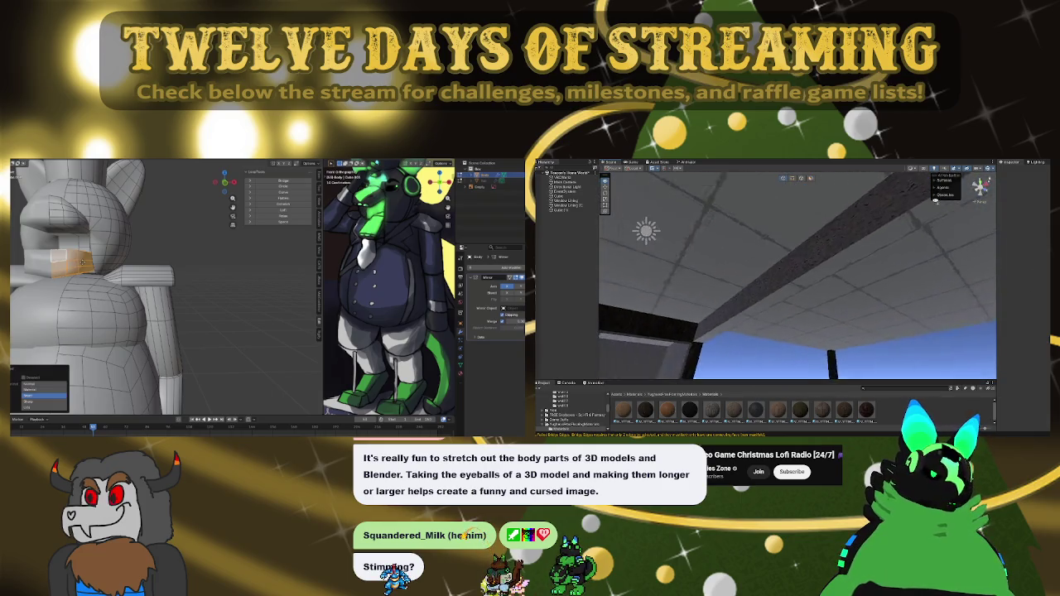
mouse_move(931, 201)
left_mouse_down()
mouse_move(972, 248)
mouse_move(833, 237)
mouse_move(806, 265)
left_mouse_up()
left_click(832, 237)
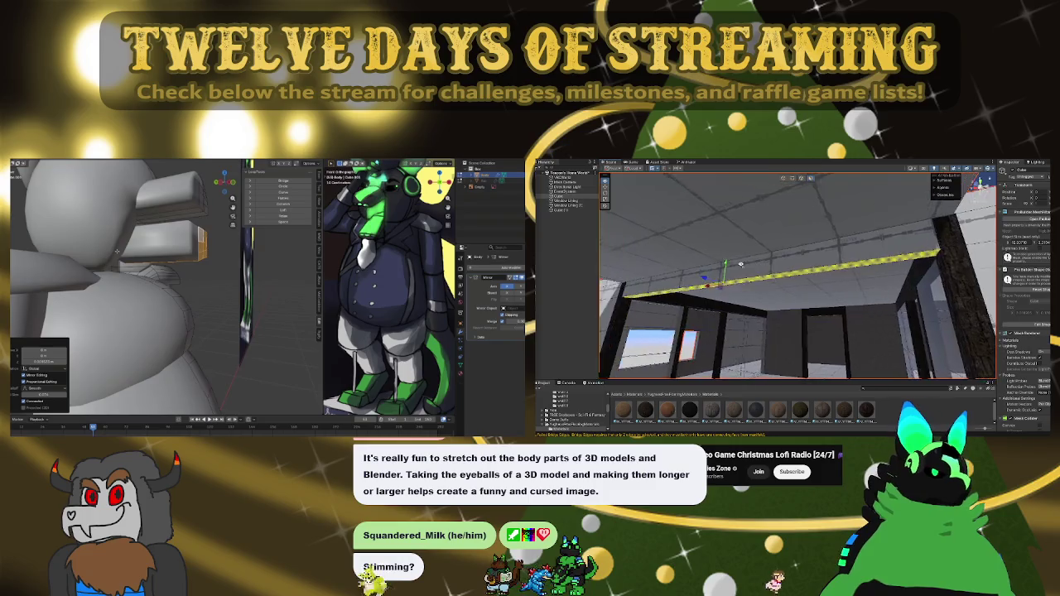
left_click_drag(741, 264, 738, 265)
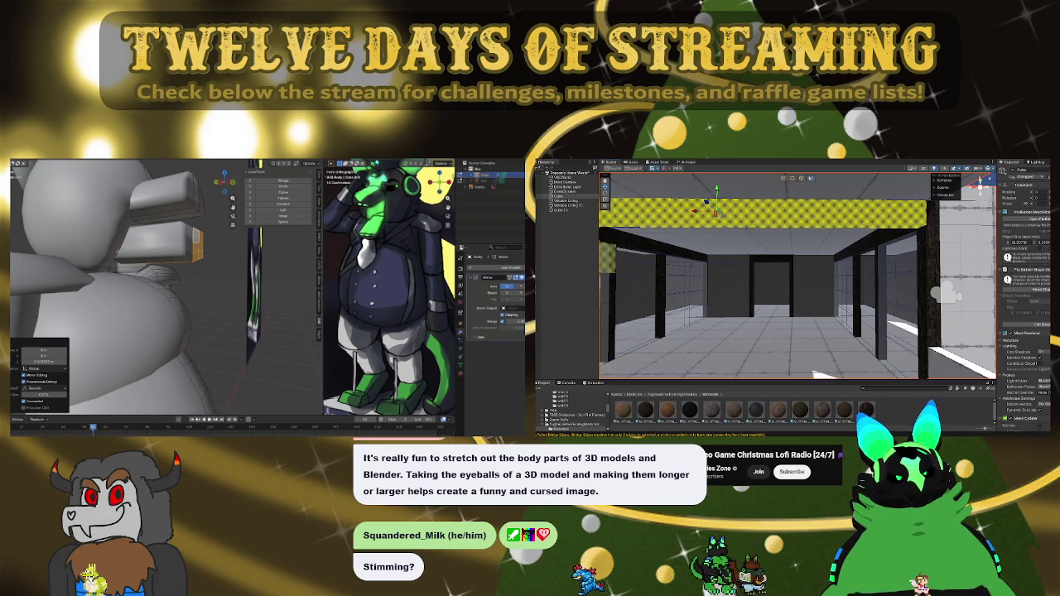
left_click_drag(788, 276, 723, 272)
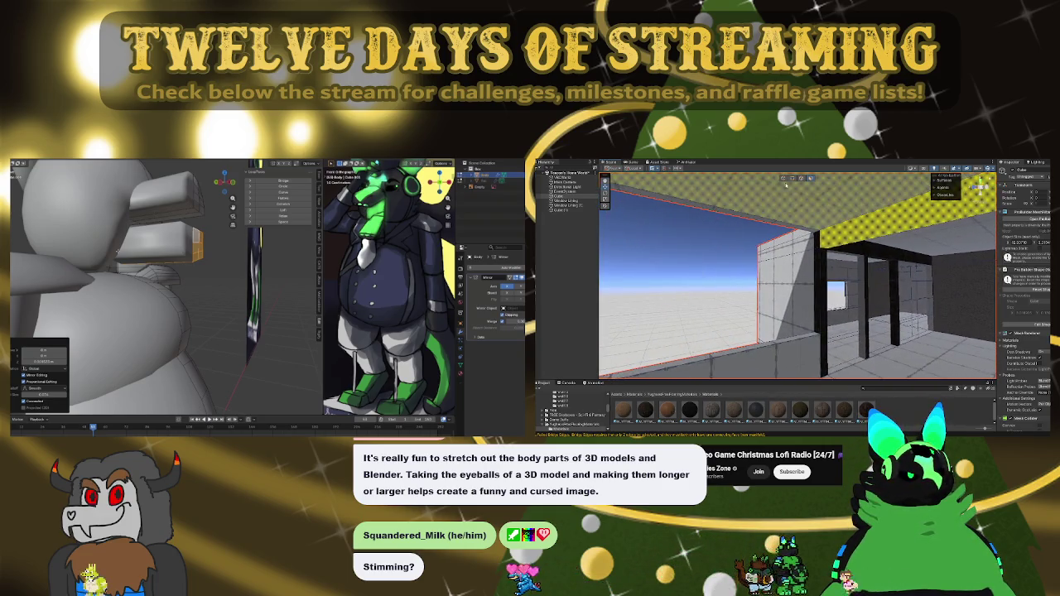
scroll(775, 188, "down", 5)
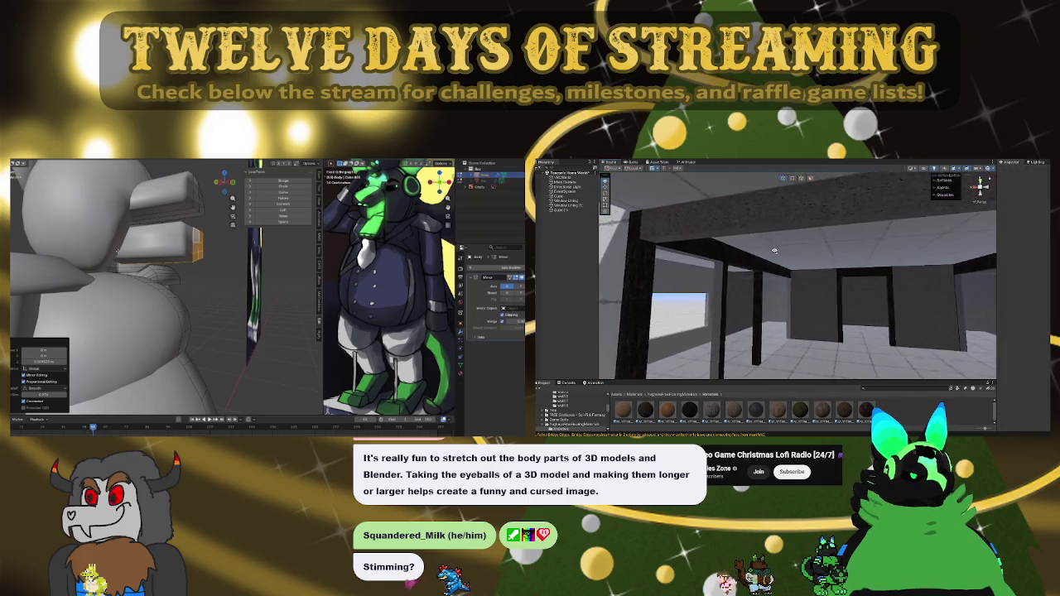
left_click_drag(777, 251, 882, 241)
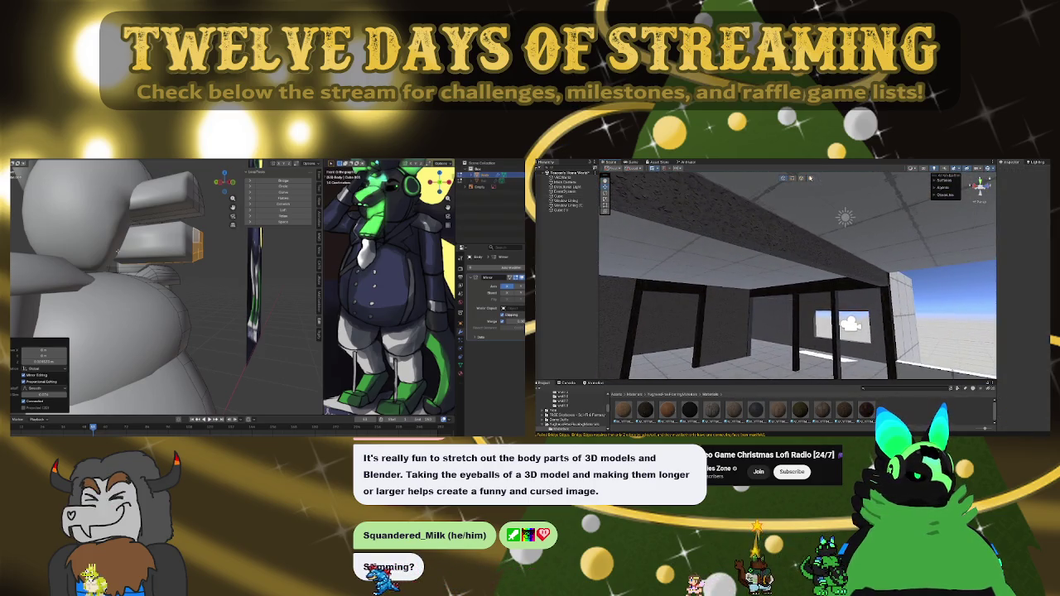
left_click(759, 221)
mouse_move(759, 221)
left_mouse_down()
mouse_move(835, 292)
mouse_move(856, 224)
mouse_move(816, 217)
mouse_move(790, 272)
left_mouse_up()
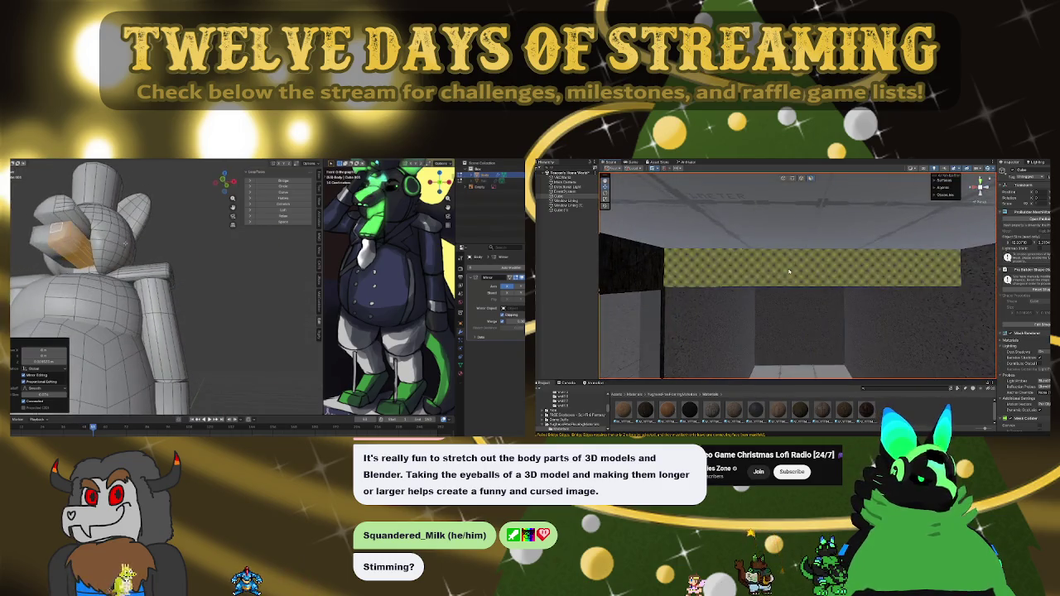
Step: Turn toward the windowed room and grey corridor, and select the Window Lining object
left_click_drag(785, 338, 849, 312)
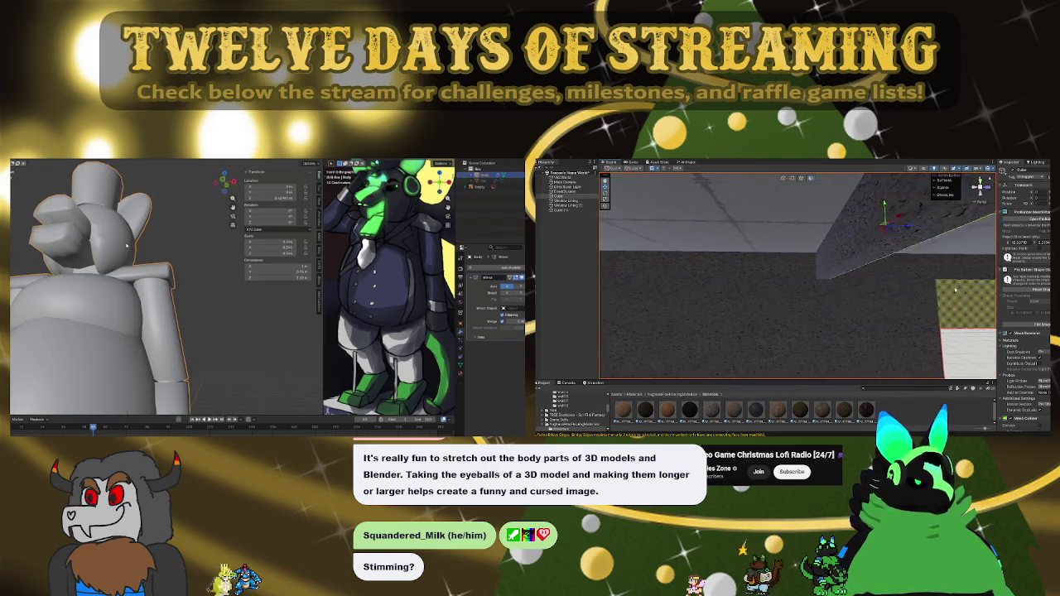
mouse_move(910, 244)
left_mouse_down()
mouse_move(845, 253)
mouse_move(880, 267)
mouse_move(913, 253)
left_mouse_up()
scroll(977, 278, "down", 5)
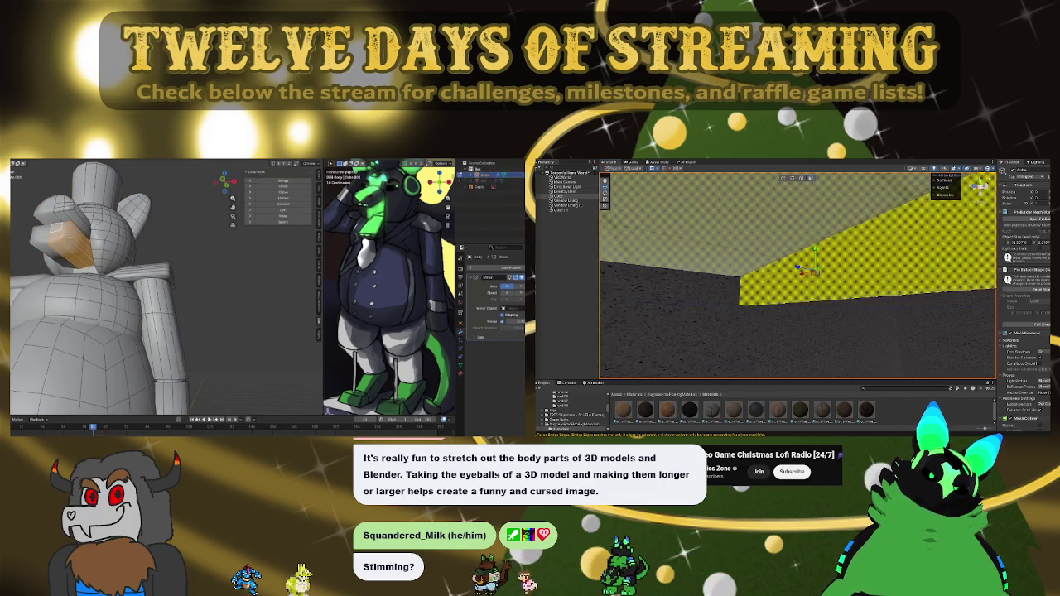
scroll(793, 295, "down", 10)
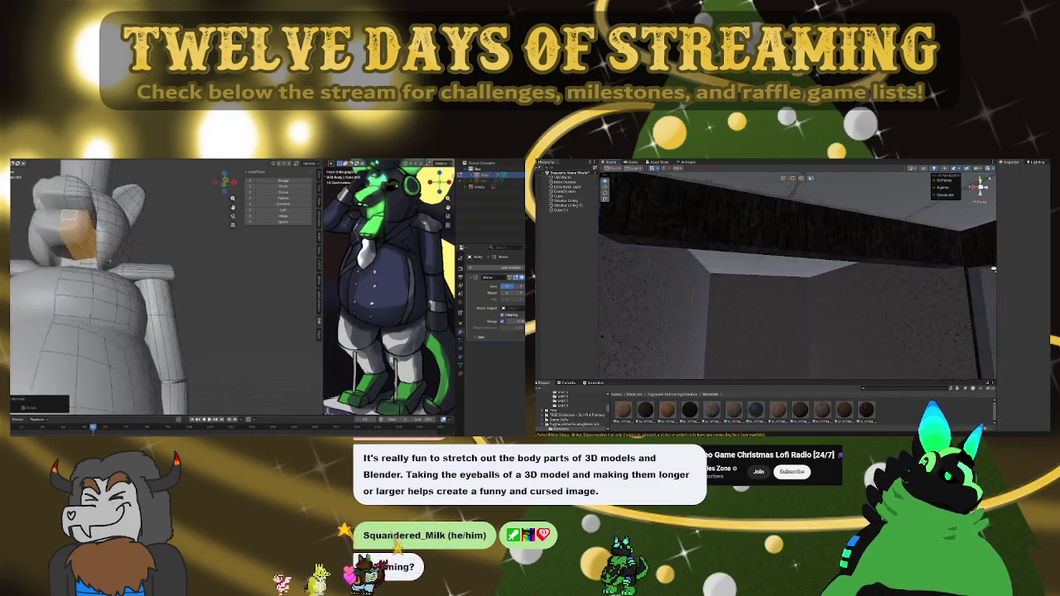
scroll(994, 269, "down", 5)
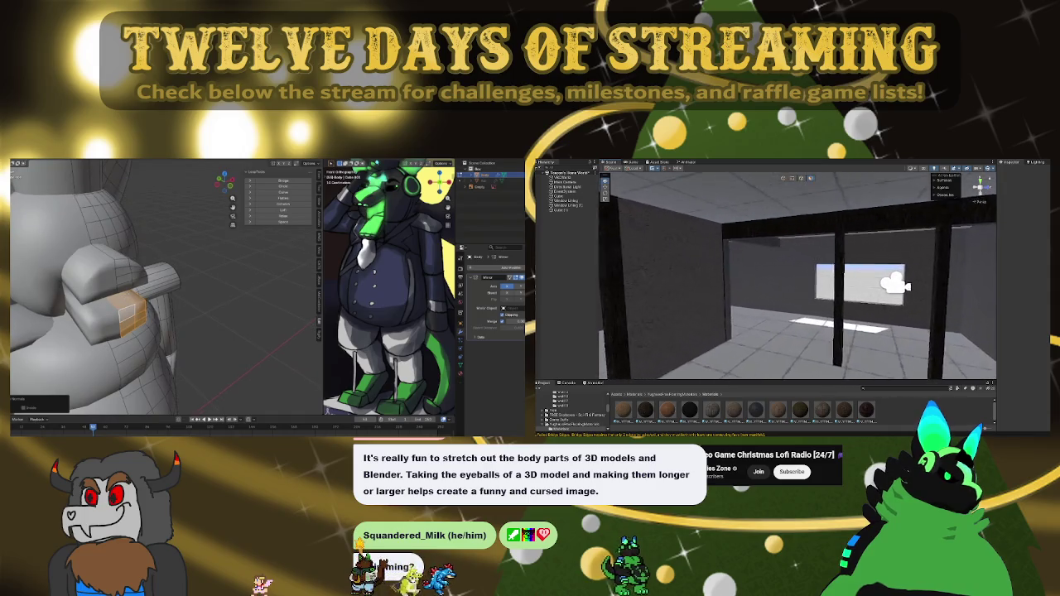
left_click_drag(1007, 286, 899, 281)
mouse_move(815, 263)
left_mouse_down()
mouse_move(803, 253)
mouse_move(680, 270)
left_mouse_up()
left_click(754, 219)
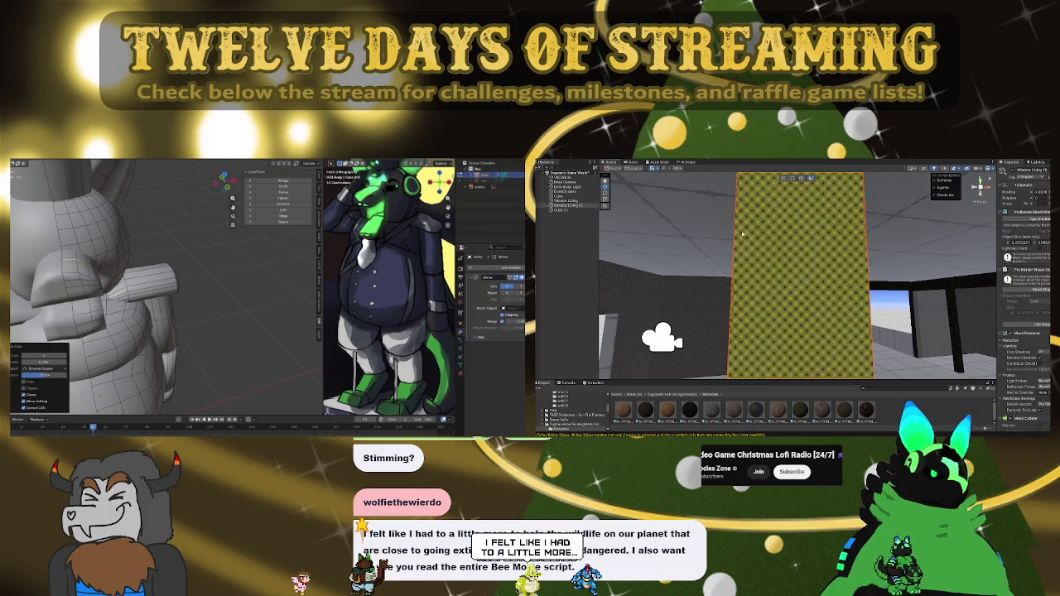
mouse_move(852, 212)
left_mouse_down()
mouse_move(862, 205)
mouse_move(852, 220)
mouse_move(897, 290)
left_mouse_up()
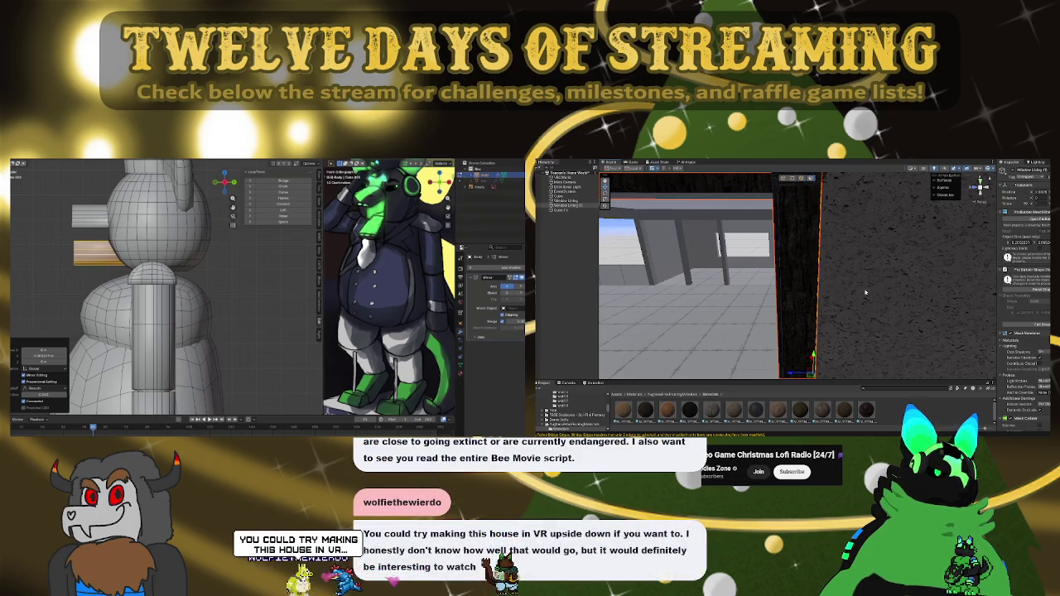
Step: Orbit along the dark wall, select the yellow checkered Cube, then frame the window lining
mouse_move(858, 266)
left_mouse_down()
mouse_move(838, 343)
mouse_move(857, 335)
left_mouse_up()
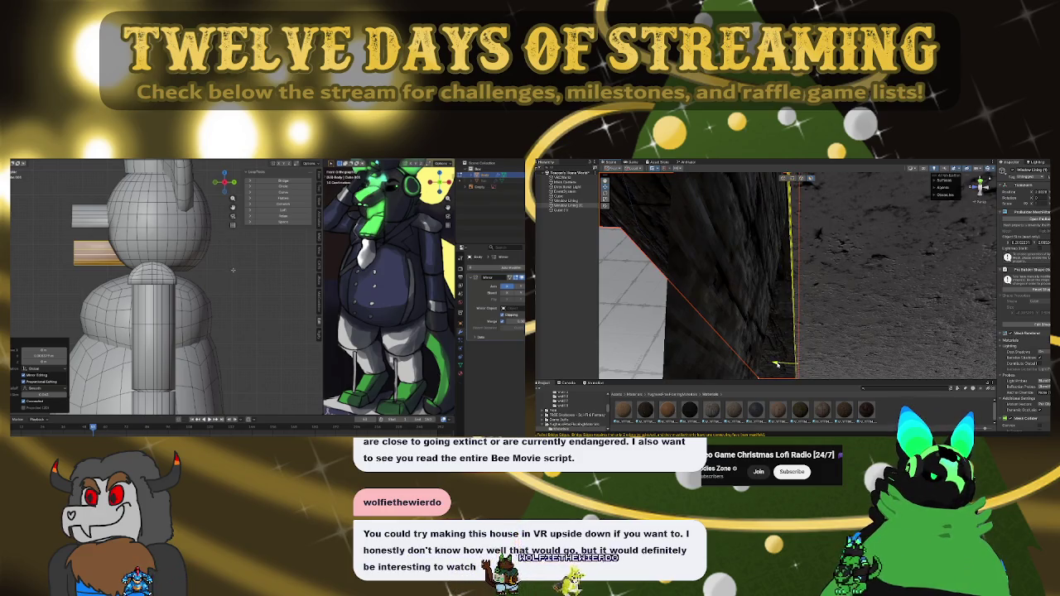
mouse_move(871, 269)
left_mouse_down()
mouse_move(862, 243)
mouse_move(793, 223)
mouse_move(639, 222)
left_mouse_up()
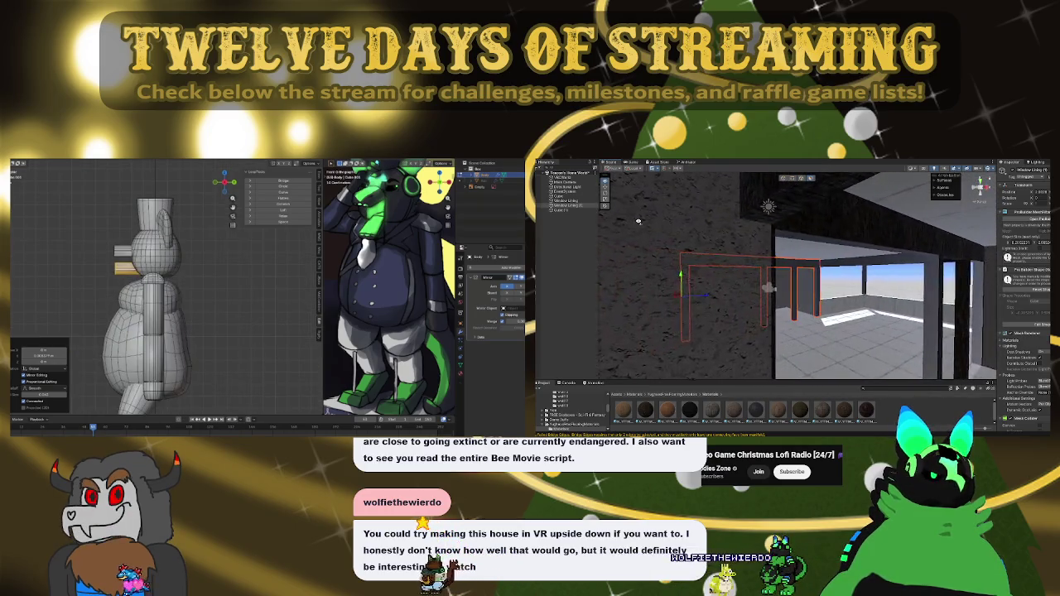
left_click(777, 235)
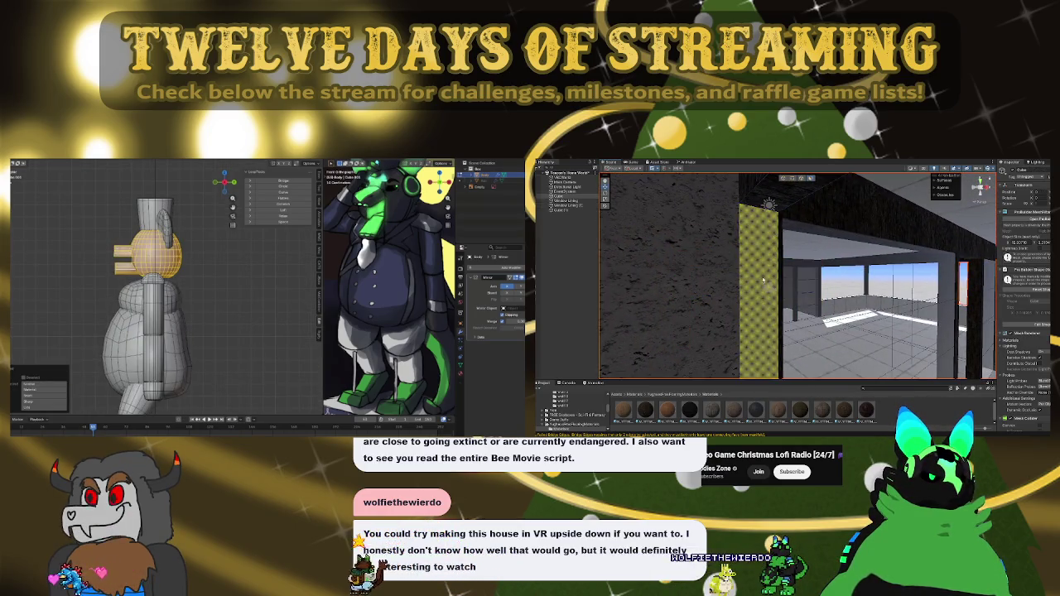
left_click(779, 239)
key("f")
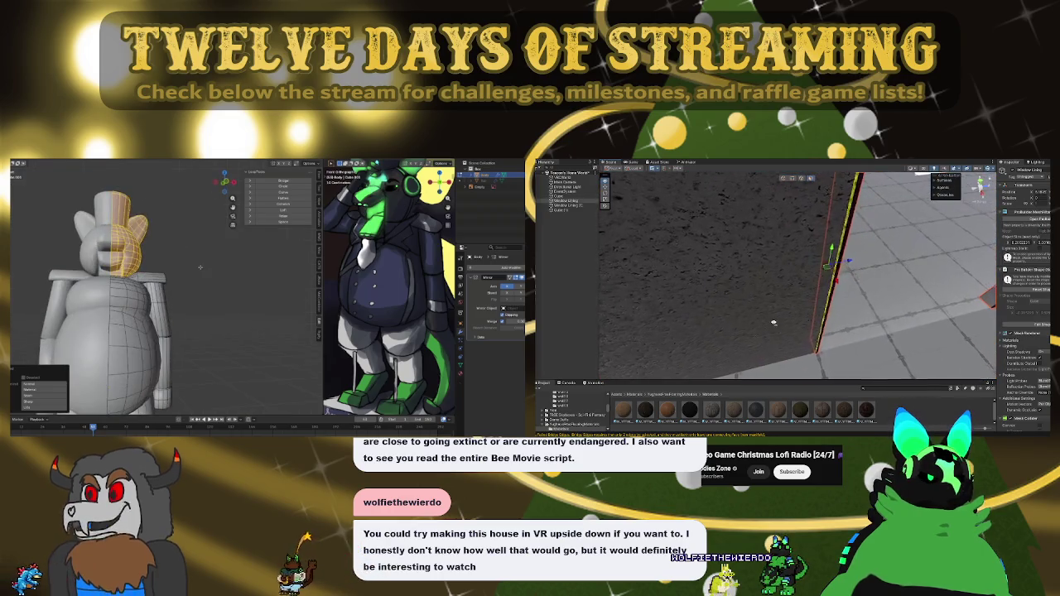
mouse_move(835, 263)
left_mouse_down()
mouse_move(836, 196)
mouse_move(797, 314)
left_mouse_up()
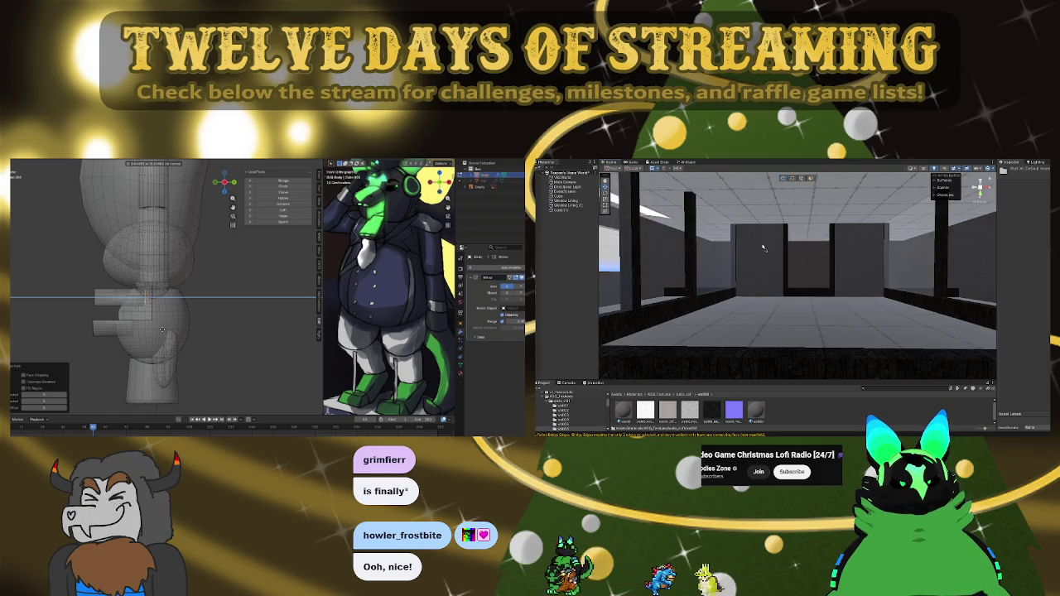
Step: Confirm the loop cut on the model, then open the wall07 folder from the parent walls folder
left_click(159, 329)
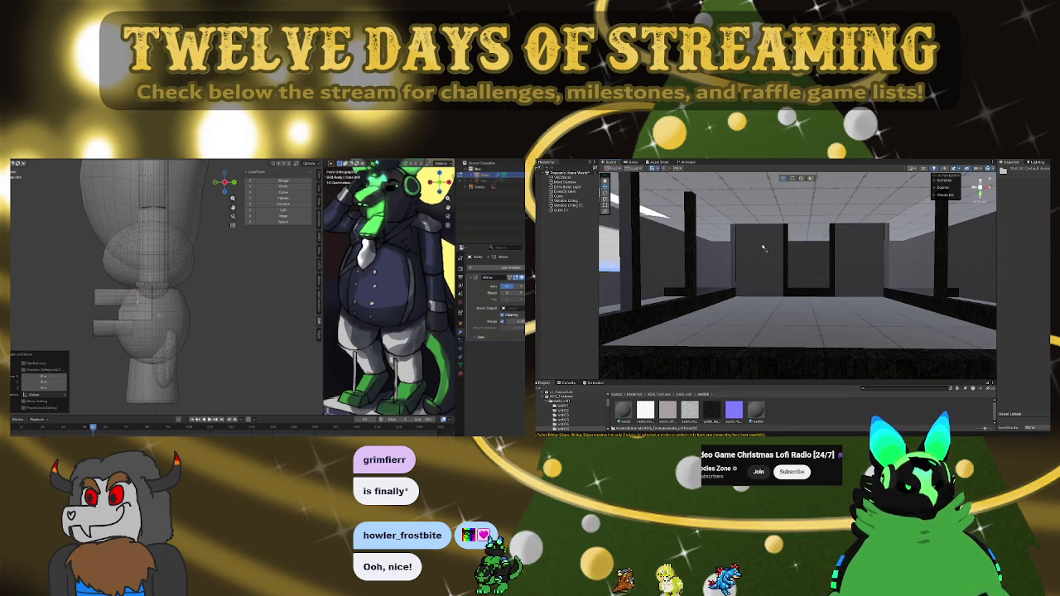
left_click_drag(764, 247, 890, 323)
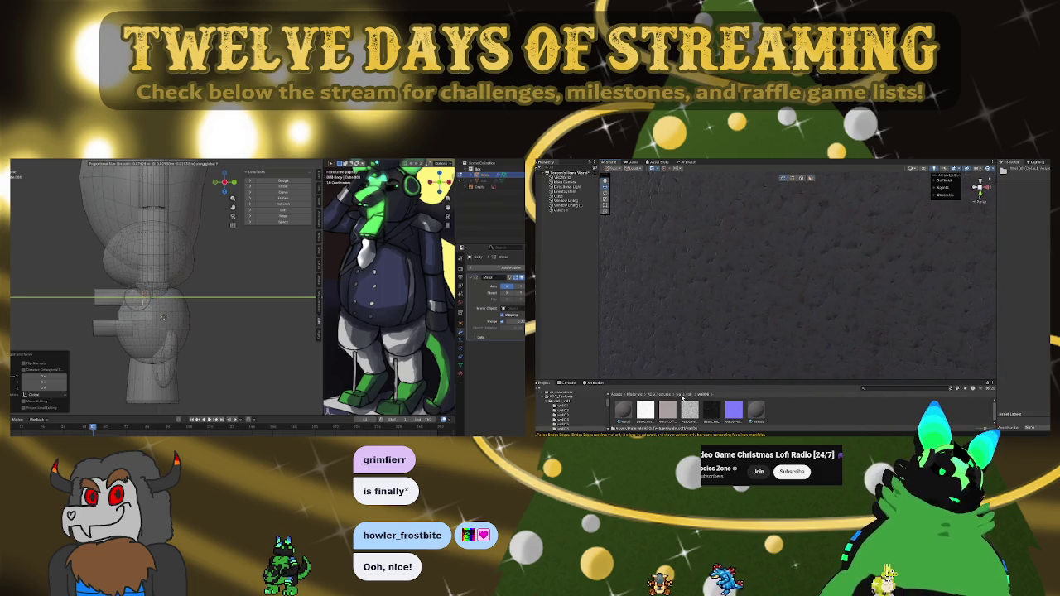
left_click(683, 395)
double_click(745, 412)
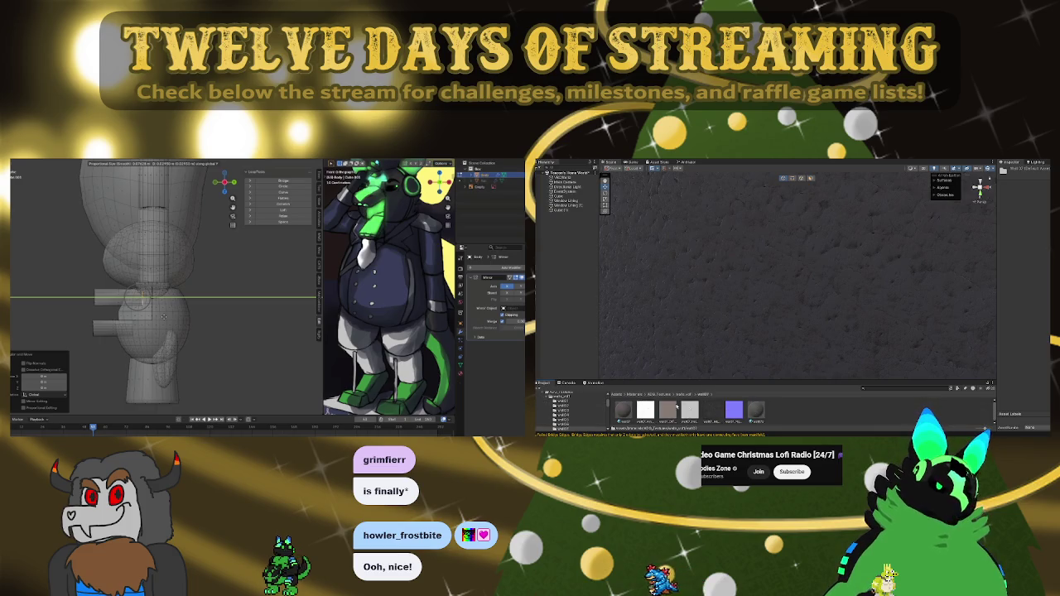
Step: Scroll through the wall07 materials and finish moving the selected model part
scroll(758, 295, "down", 5)
scroll(783, 288, "up", 5)
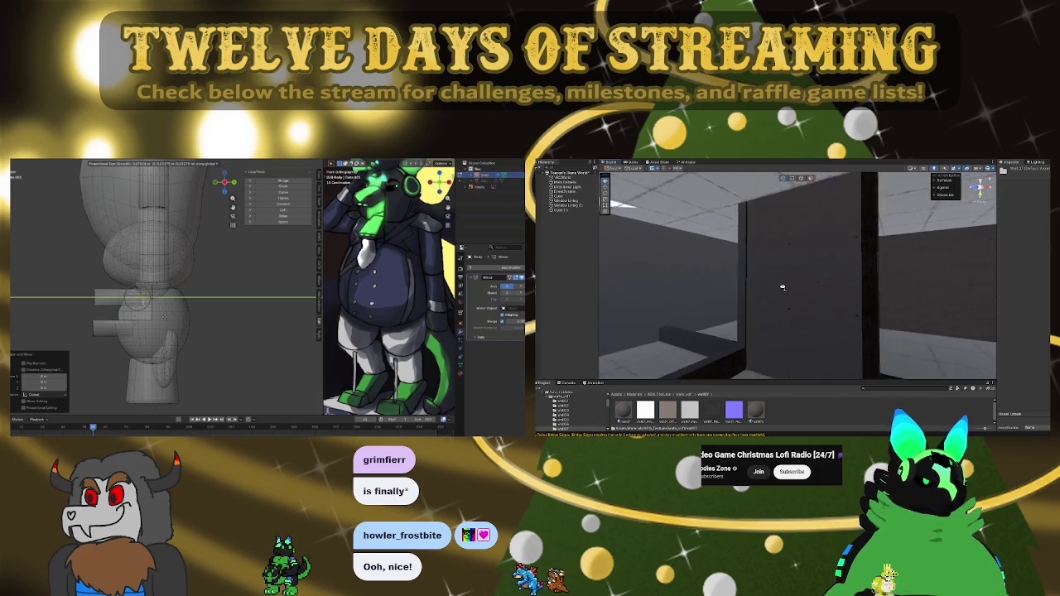
scroll(783, 287, "down", 5)
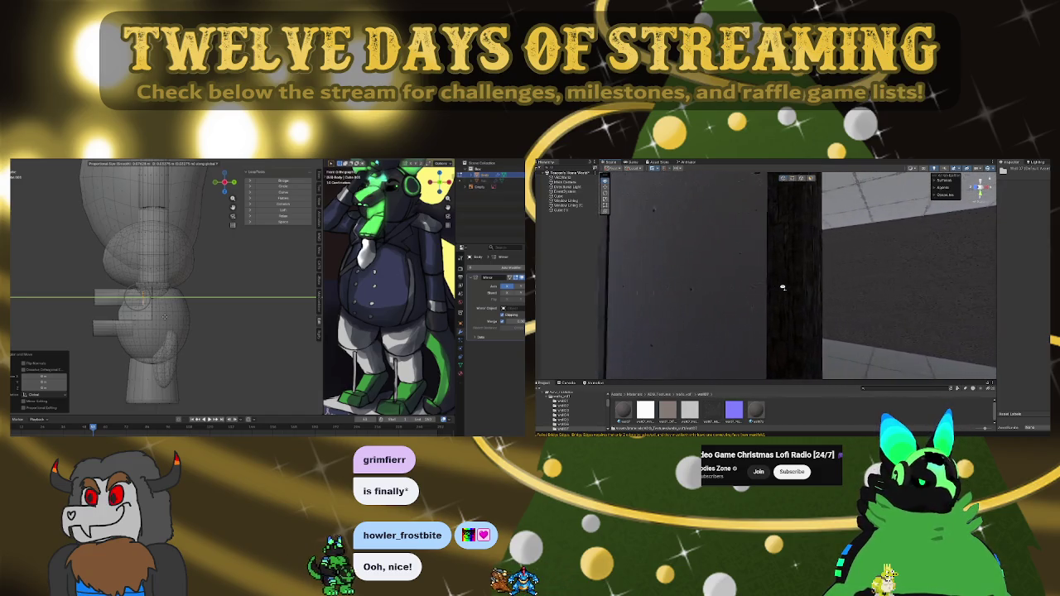
scroll(783, 288, "up", 5)
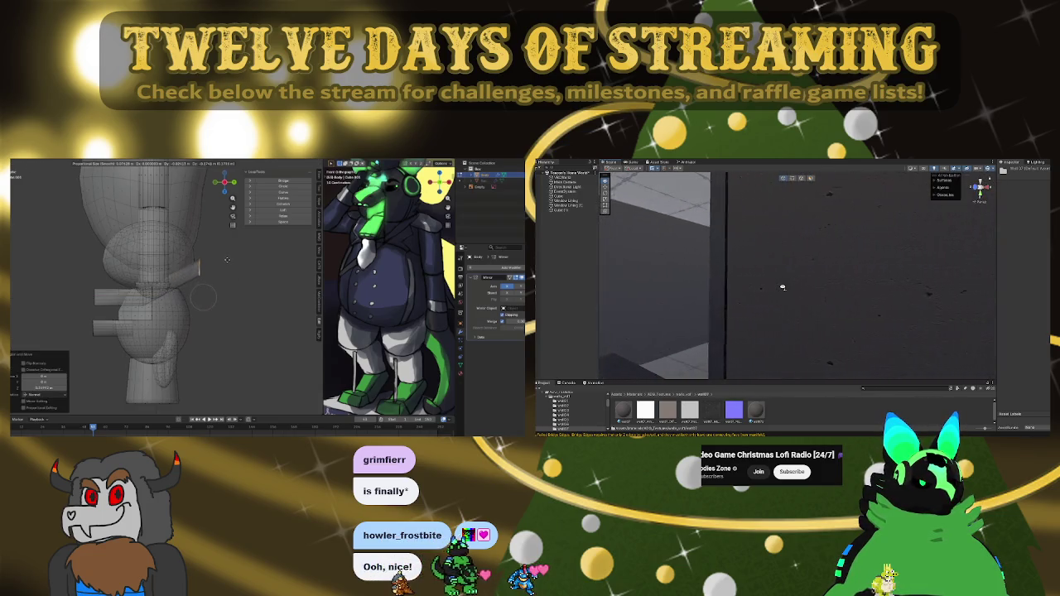
scroll(783, 287, "down", 5)
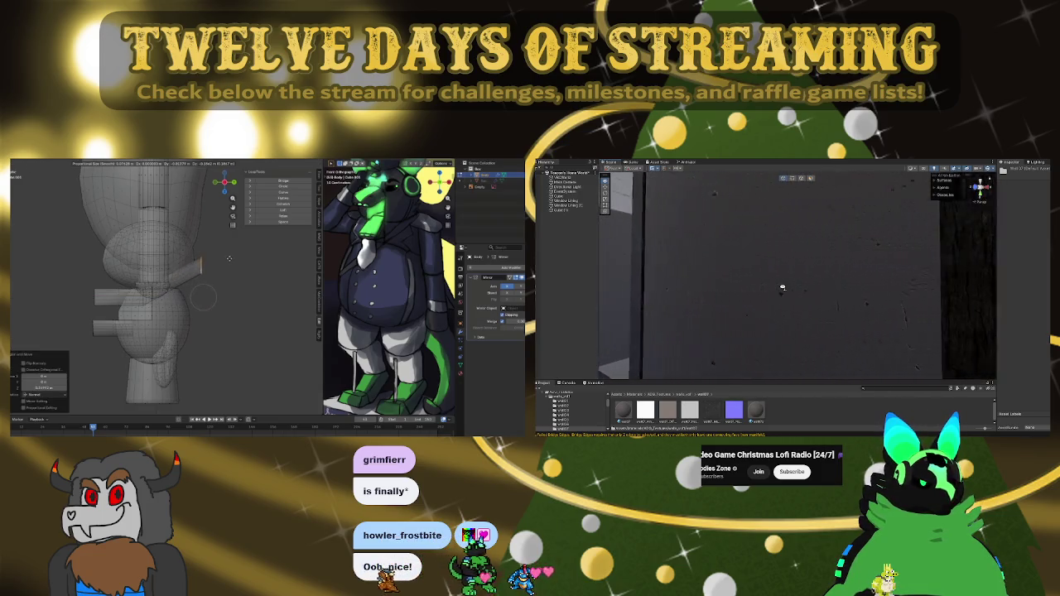
left_click(233, 253)
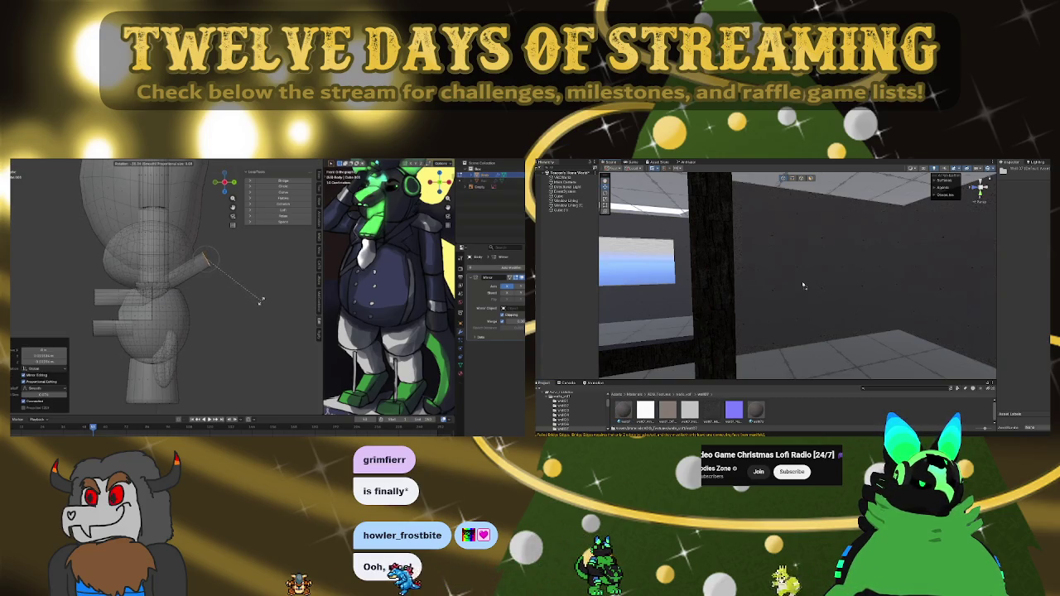
mouse_move(802, 284)
left_mouse_down()
mouse_move(783, 308)
mouse_move(675, 305)
mouse_move(686, 306)
left_mouse_up()
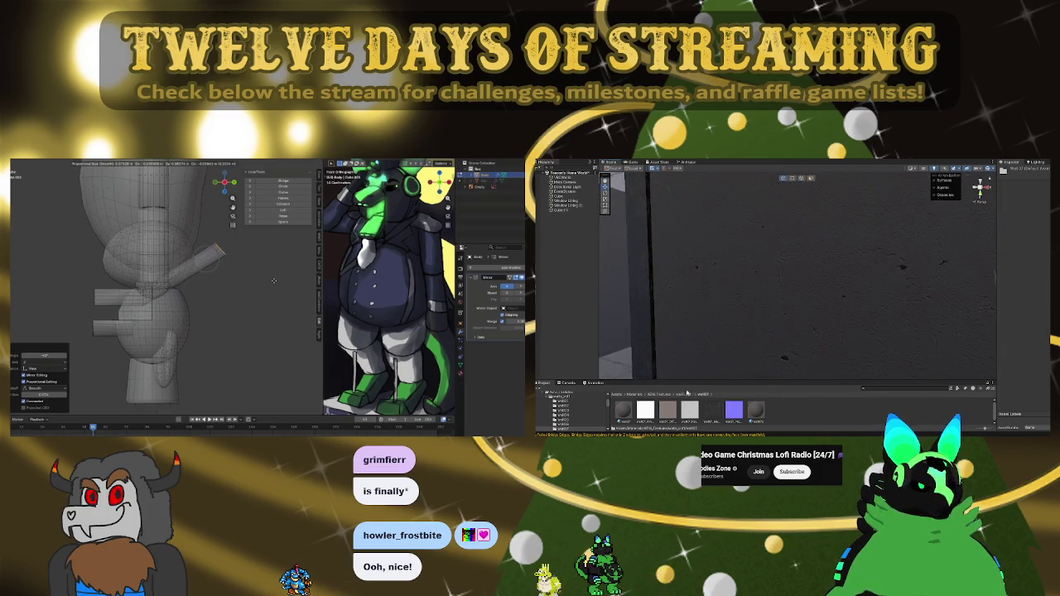
Step: Apply the wall08 material to the wall, then try stone-brick and rough plaster materials on it
left_click(687, 396)
double_click(780, 411)
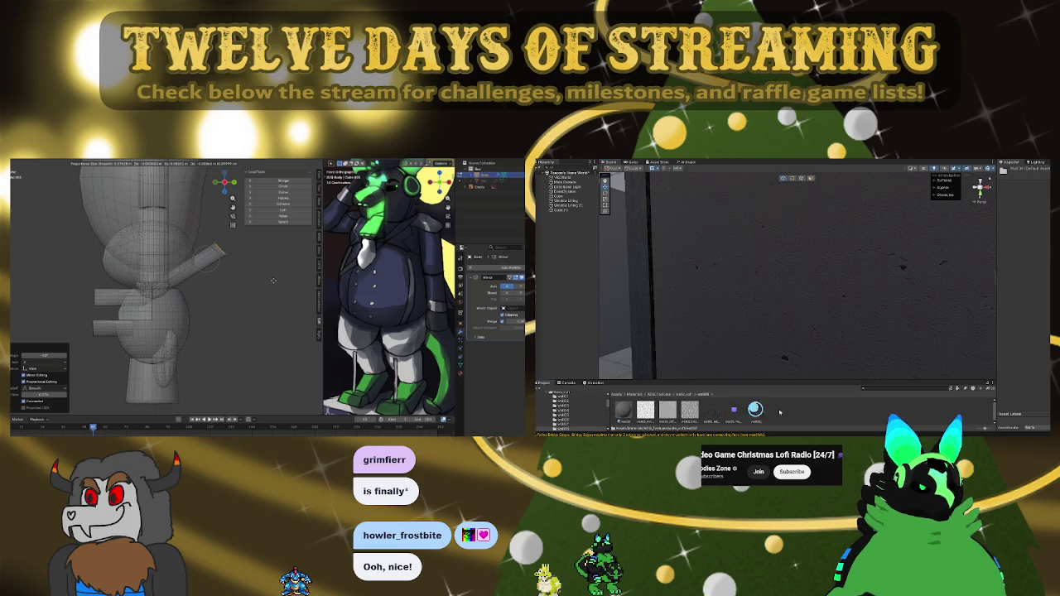
left_click_drag(621, 411, 754, 329)
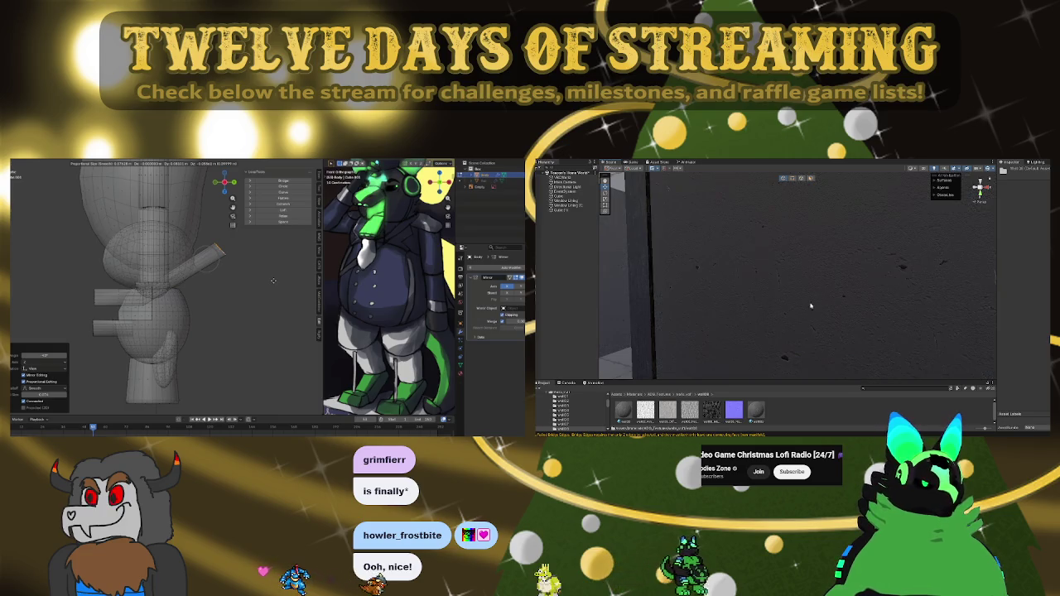
left_click(680, 395)
double_click(801, 411)
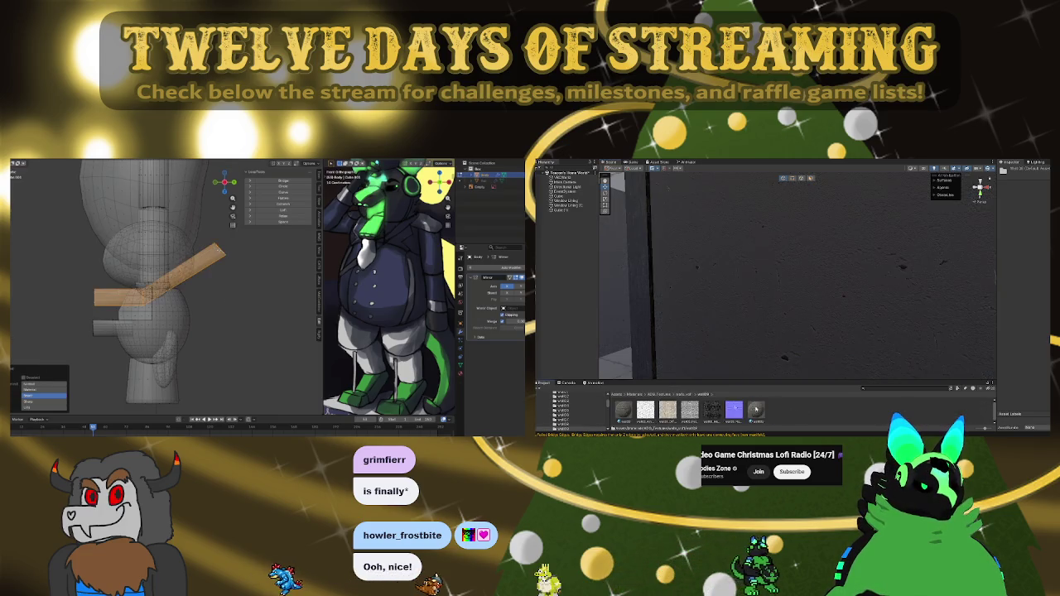
mouse_move(667, 410)
left_mouse_down()
mouse_move(795, 274)
mouse_move(719, 382)
left_mouse_up()
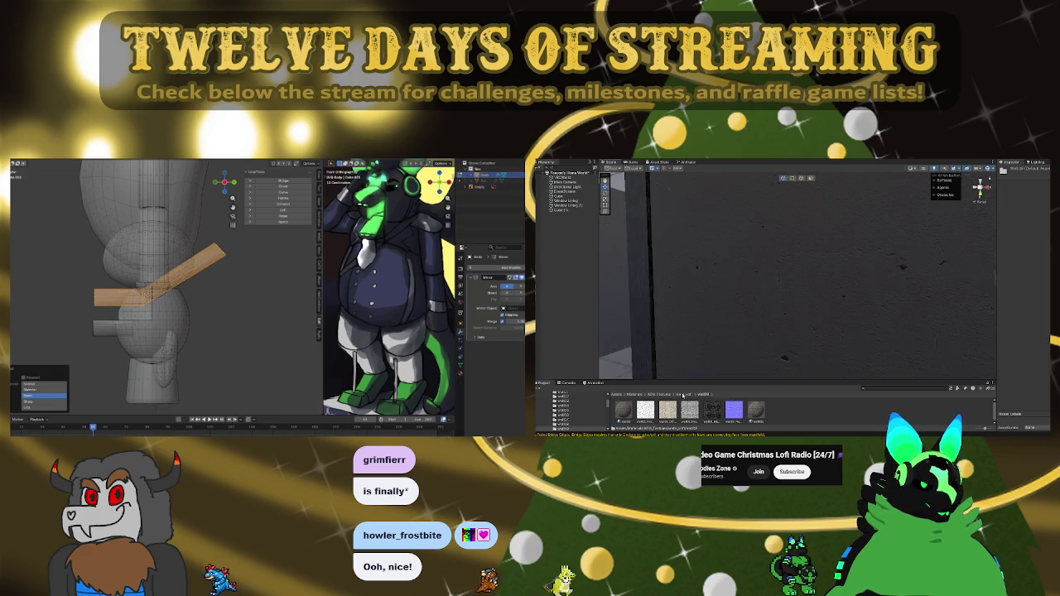
left_click_drag(668, 410, 719, 337)
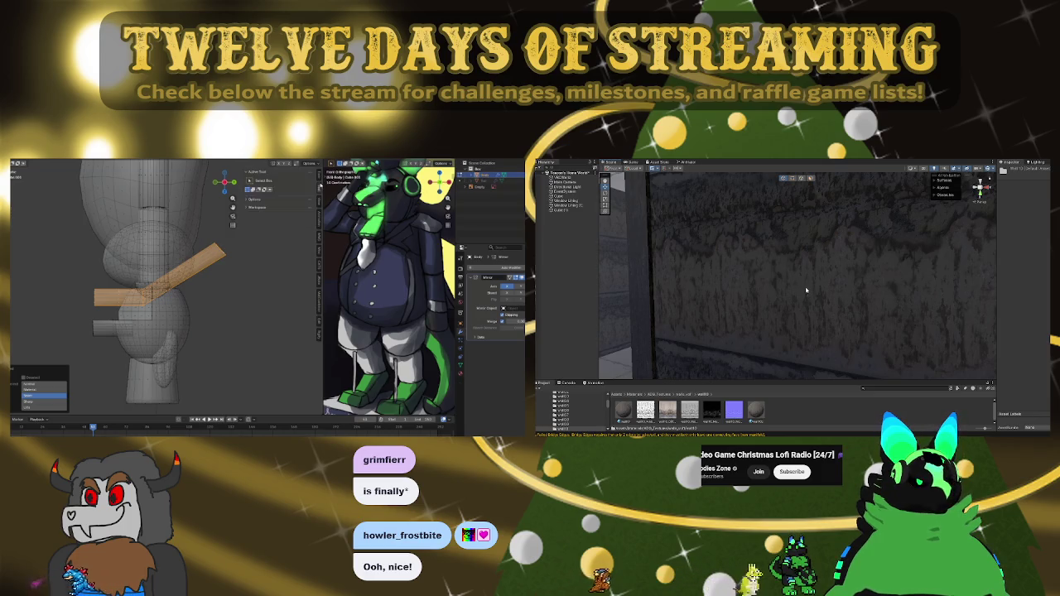
scroll(808, 292, "down", 8)
Step: Try the dark rough material on the ceiling, then undo it
left_click_drag(980, 299, 660, 362)
left_click_drag(626, 408, 698, 292)
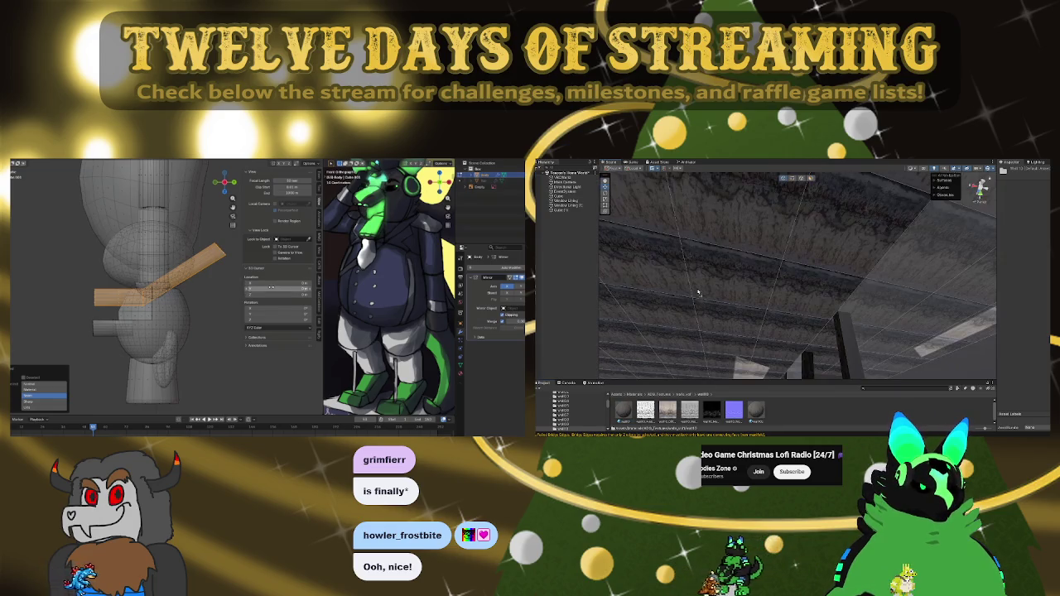
scroll(699, 291, "down", 6)
scroll(875, 295, "up", 6)
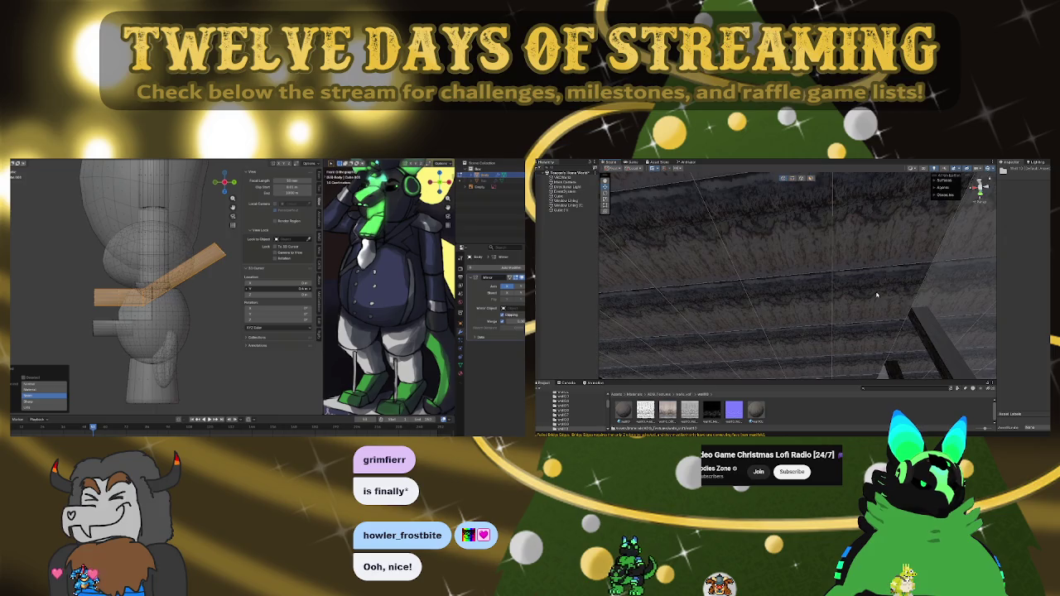
key("ctrl+z")
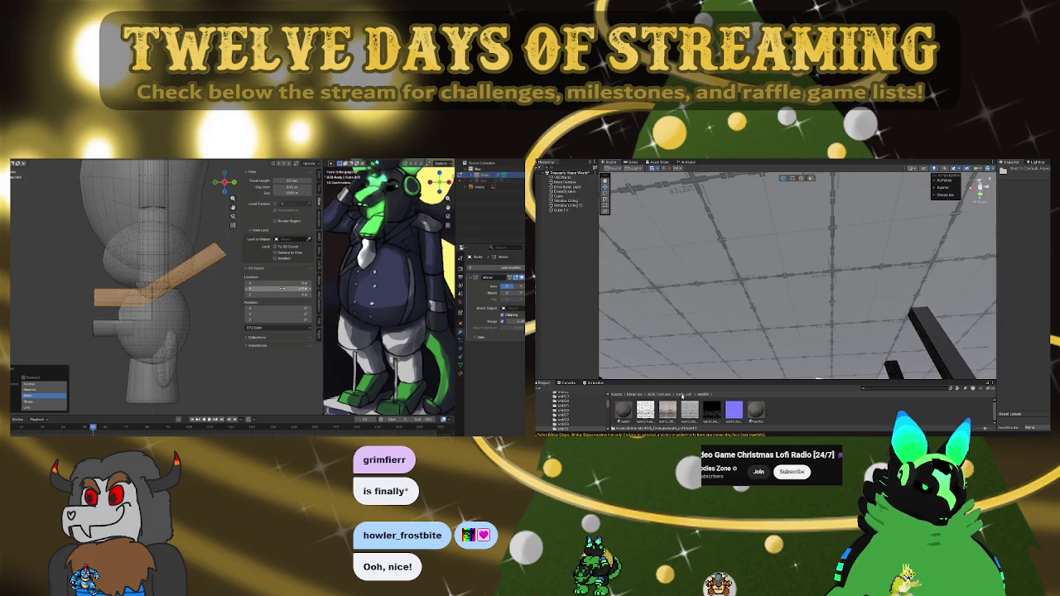
Step: Try a dark material from another texture folder on the floor, then undo it
left_click(682, 396)
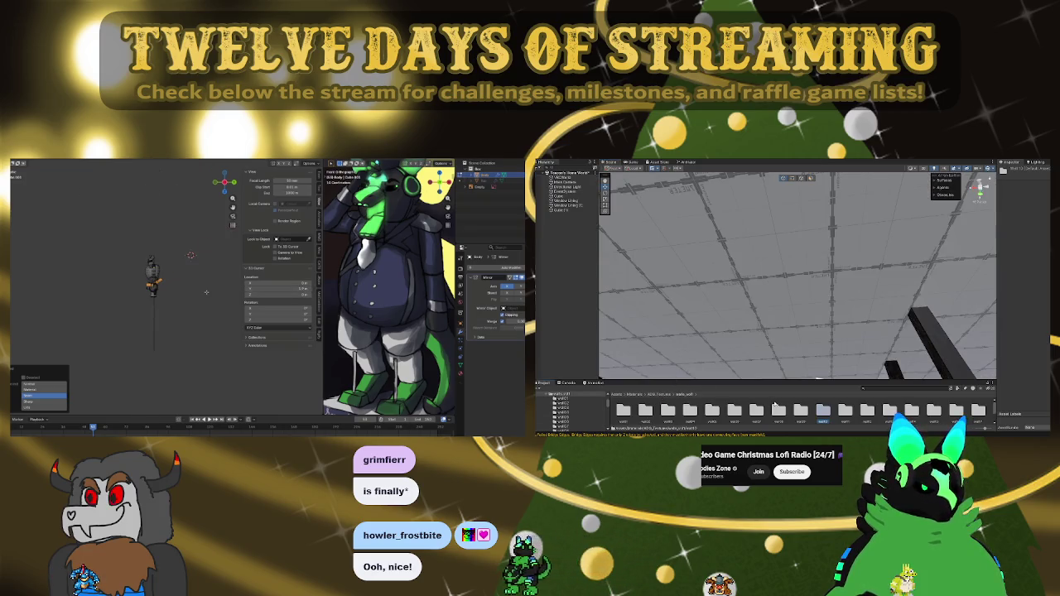
scroll(837, 288, "down", 5)
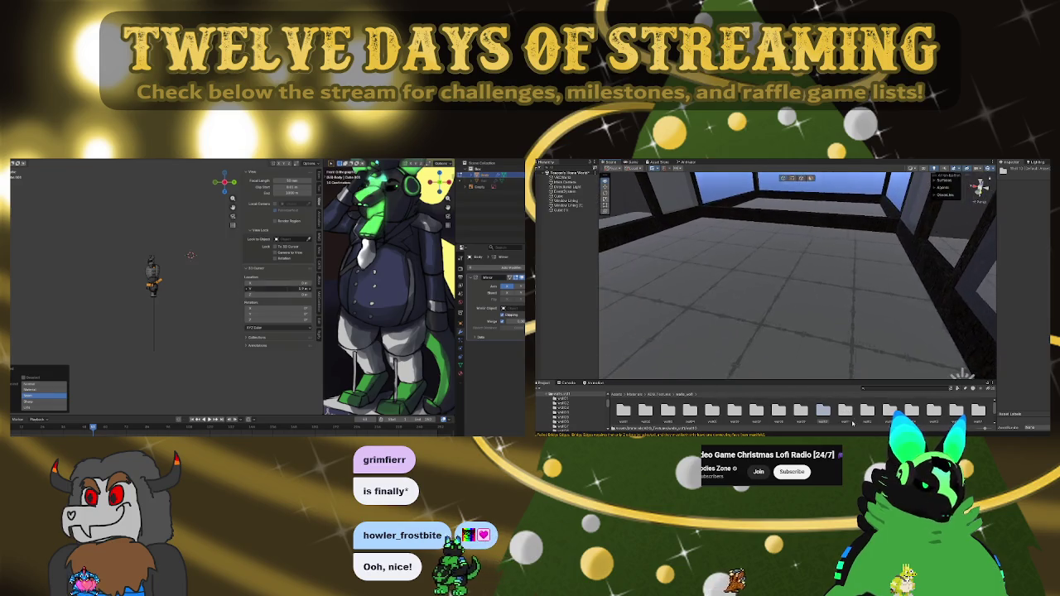
double_click(845, 412)
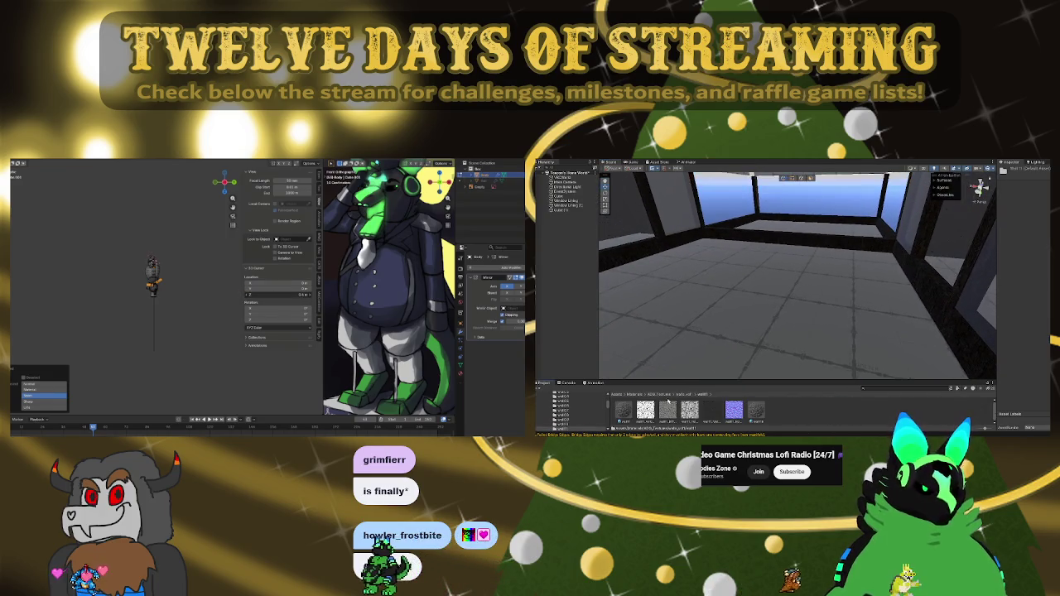
scroll(184, 294, "up", 4)
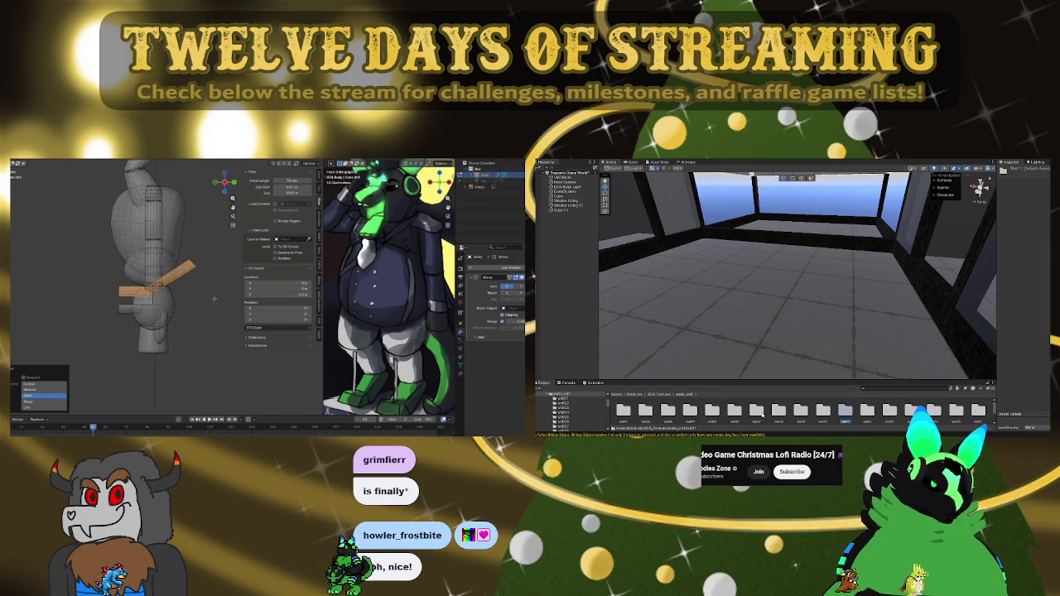
left_click_drag(628, 411, 695, 353)
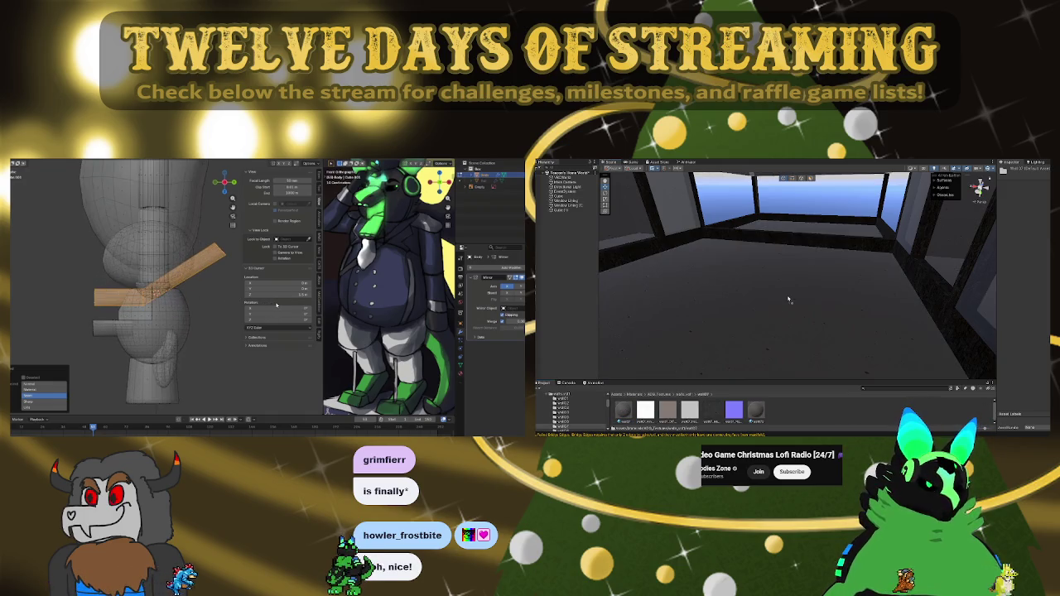
key("ctrl+z")
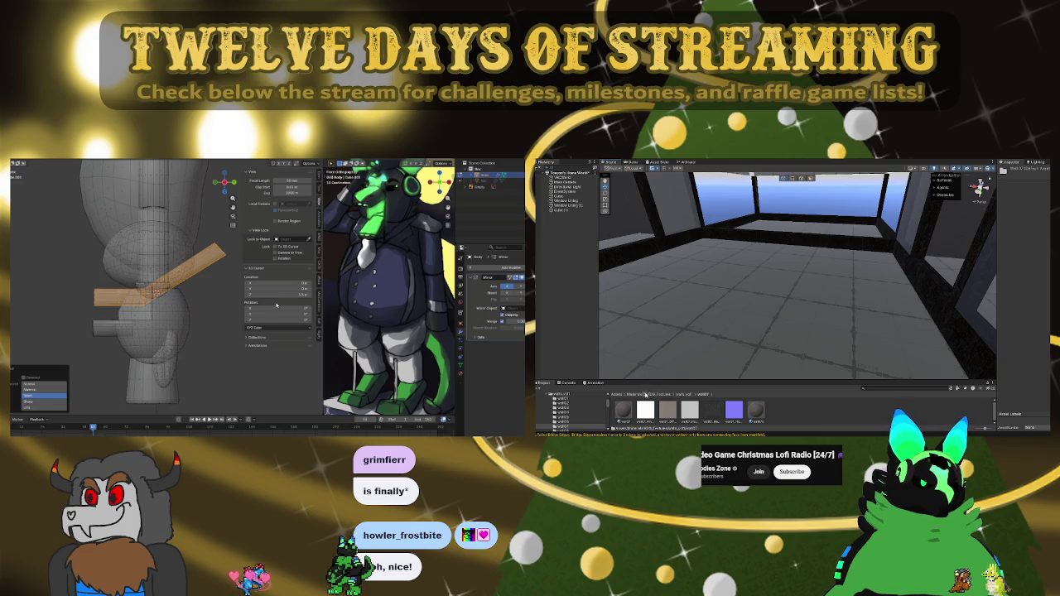
Step: Browse other material folders and apply a material giving the floor section a yellow checkered look
left_click(690, 394)
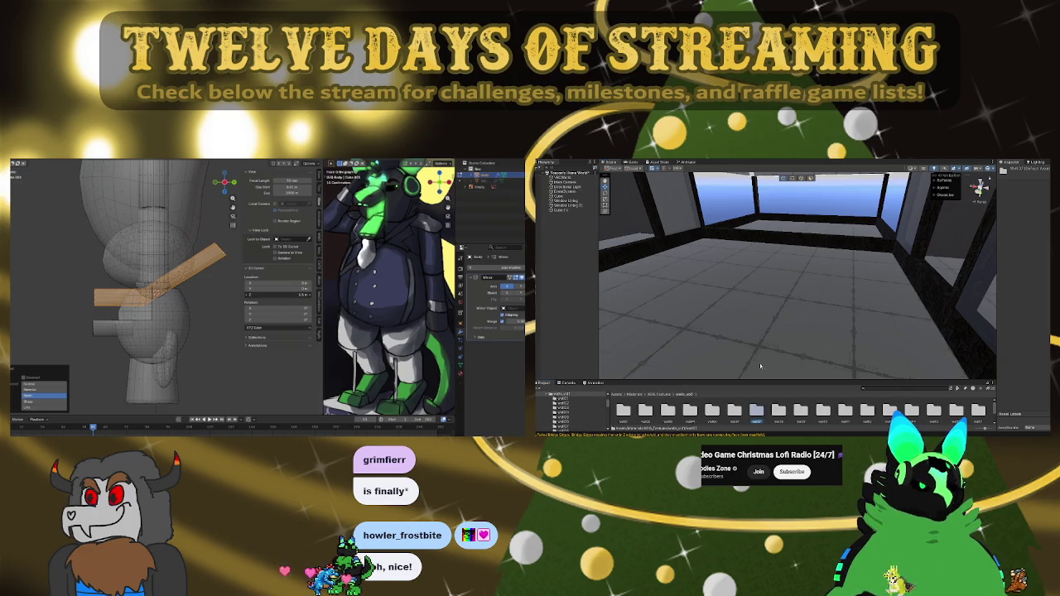
key("f")
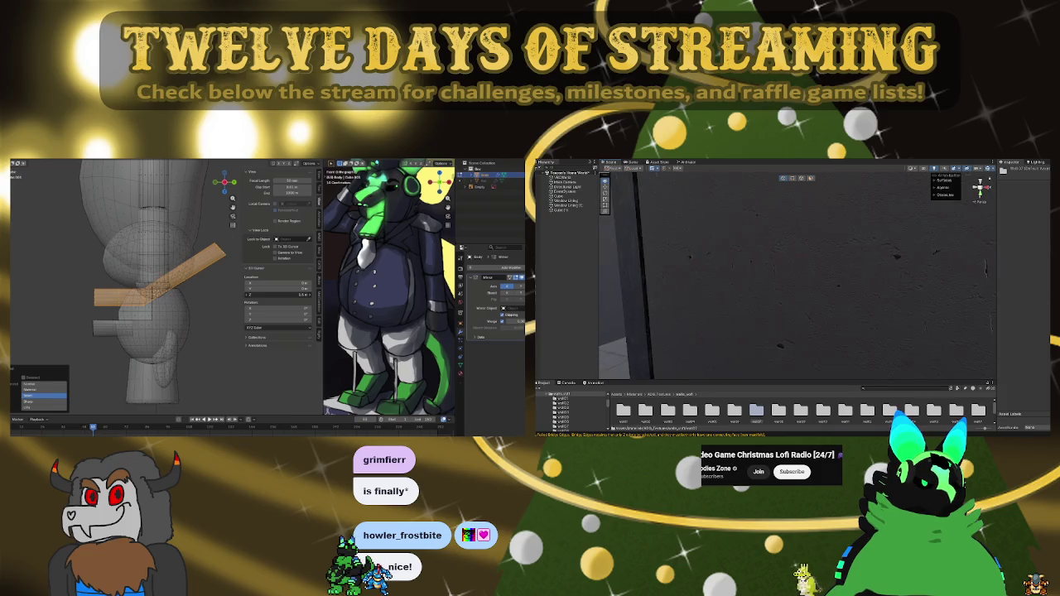
scroll(803, 277, "down", 5)
key("f")
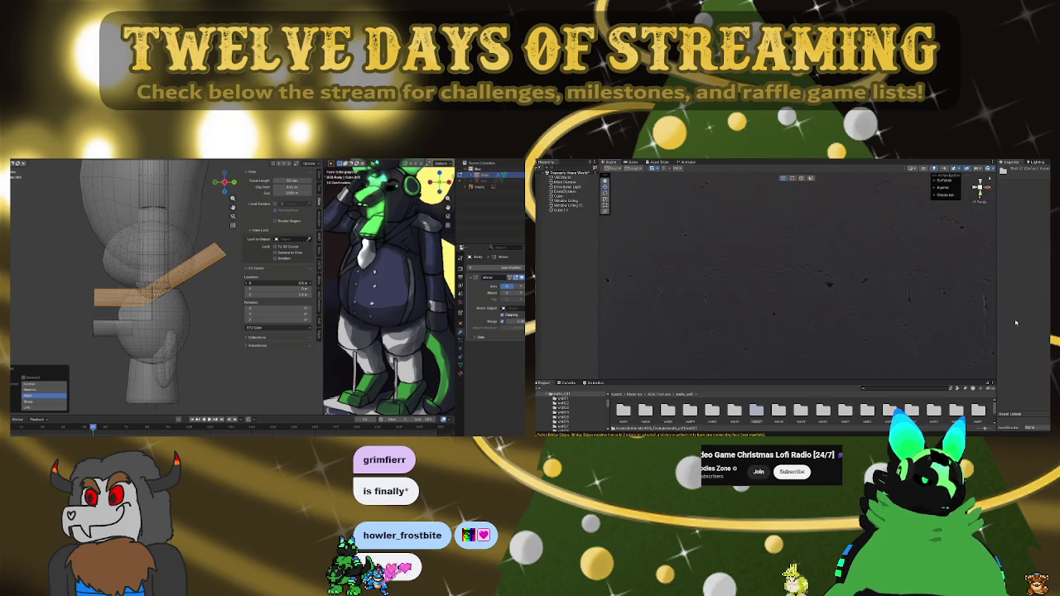
double_click(734, 411)
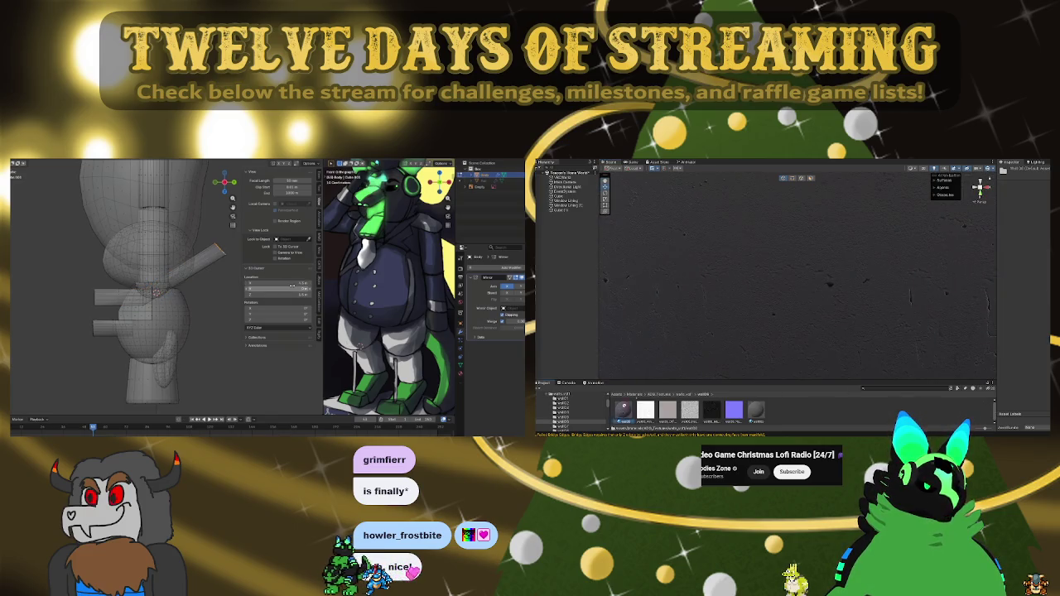
mouse_move(793, 285)
left_mouse_down()
mouse_move(870, 282)
mouse_move(663, 401)
left_mouse_up()
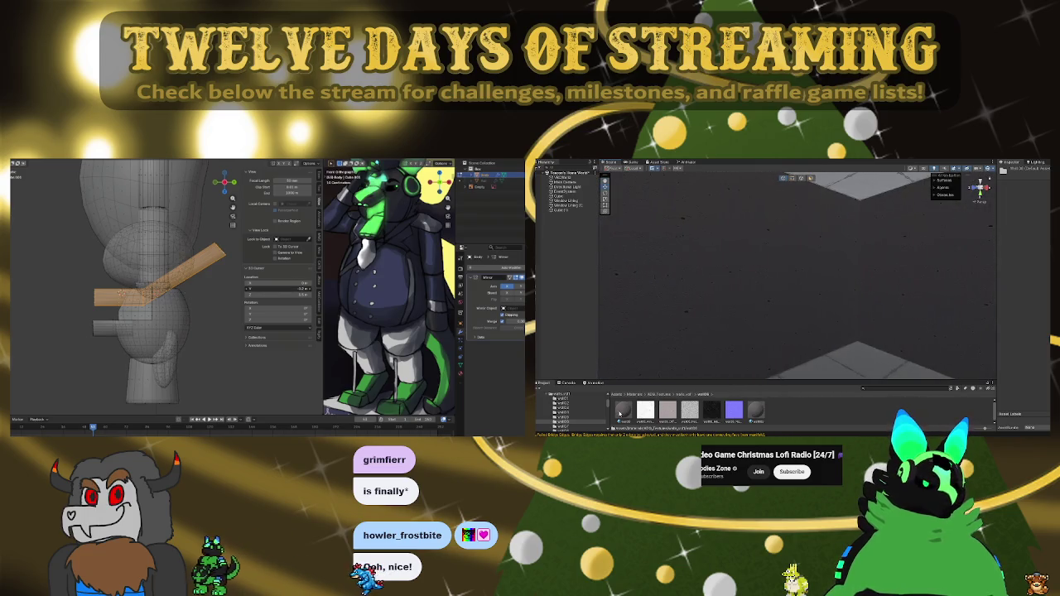
mouse_move(880, 269)
left_mouse_down()
mouse_move(764, 277)
mouse_move(680, 388)
left_mouse_up()
left_click(684, 394)
double_click(756, 410)
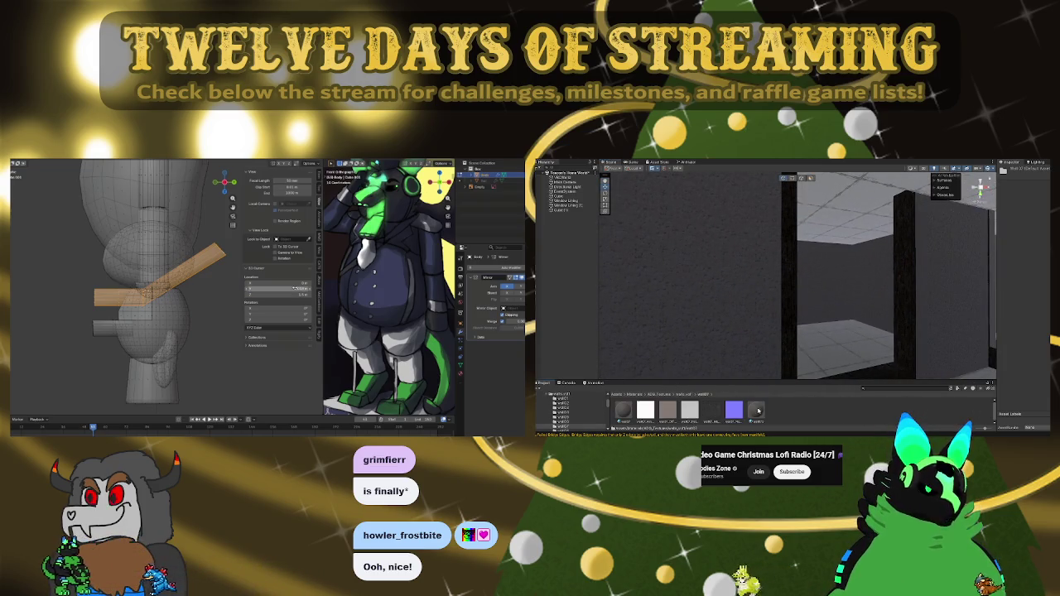
left_click(622, 412)
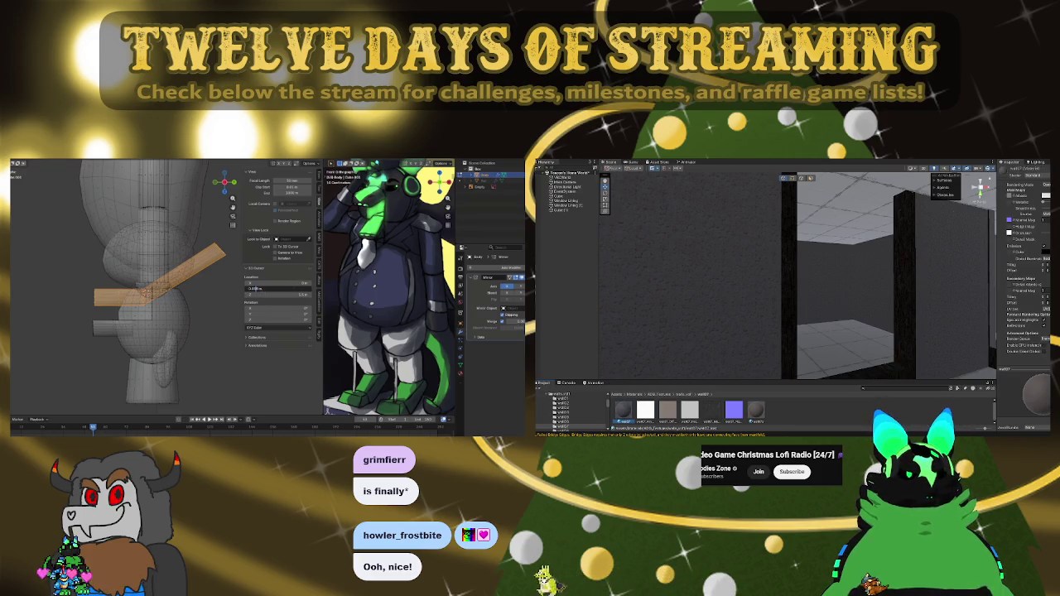
left_click_drag(823, 314, 837, 348)
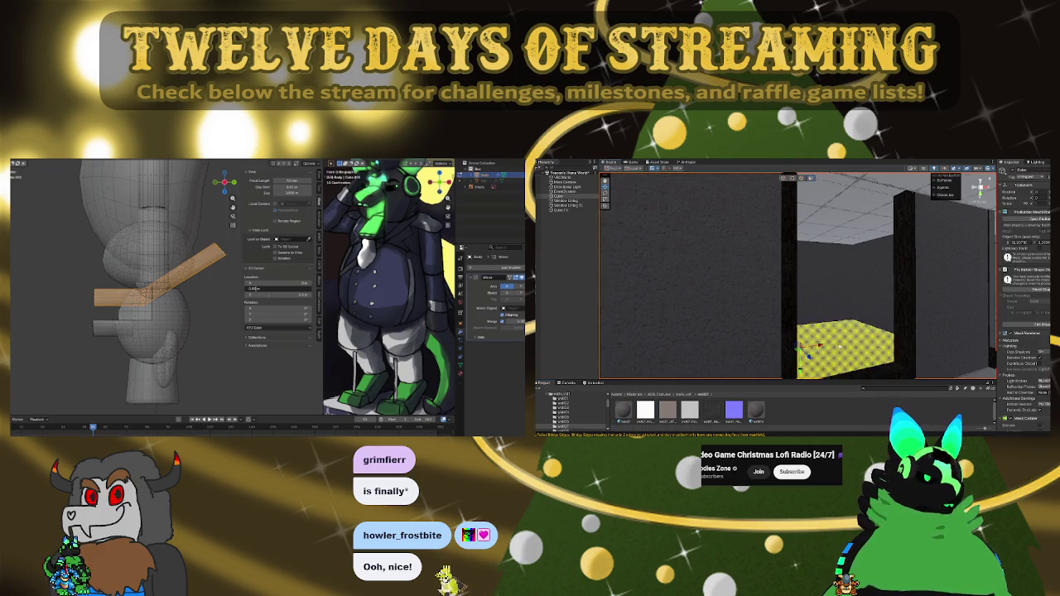
Step: Frame the floor section, orbit around the room corner, and open another material folder
key("f")
scroll(901, 296, "down", 5)
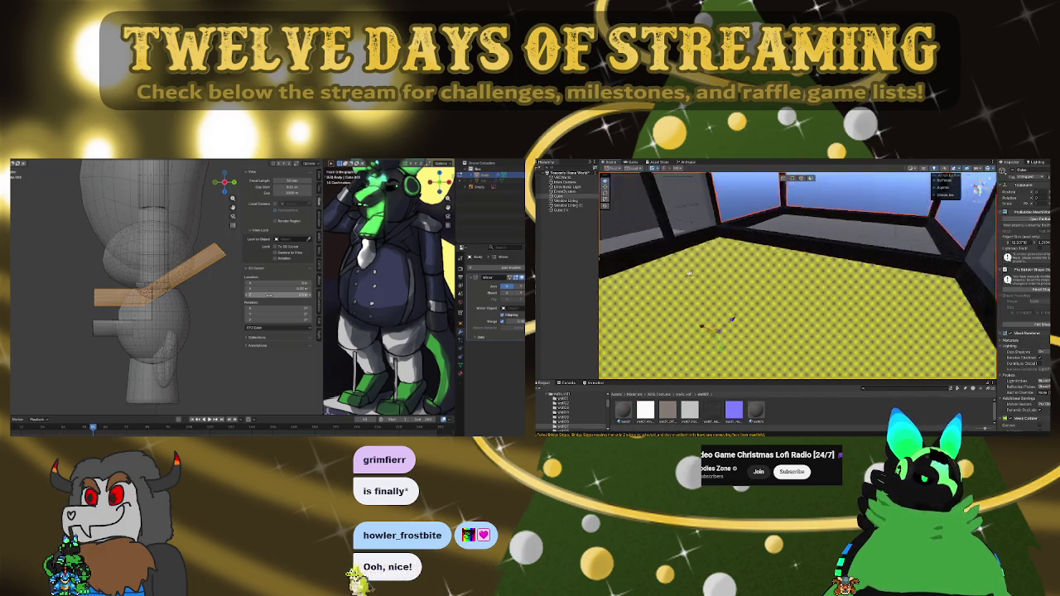
mouse_move(798, 260)
left_mouse_down()
mouse_move(774, 258)
mouse_move(879, 299)
left_mouse_up()
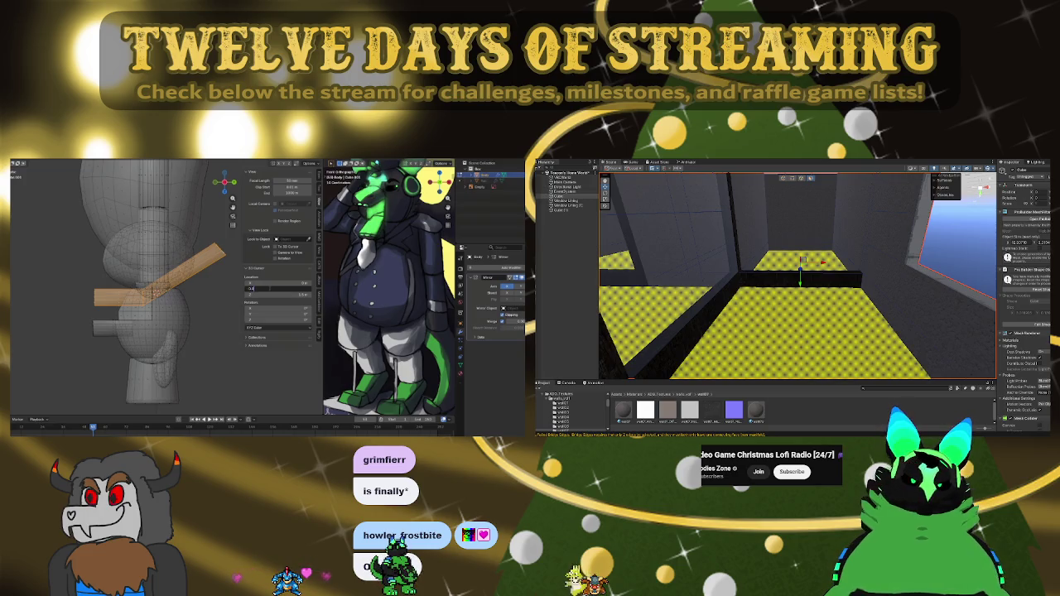
left_click(687, 394)
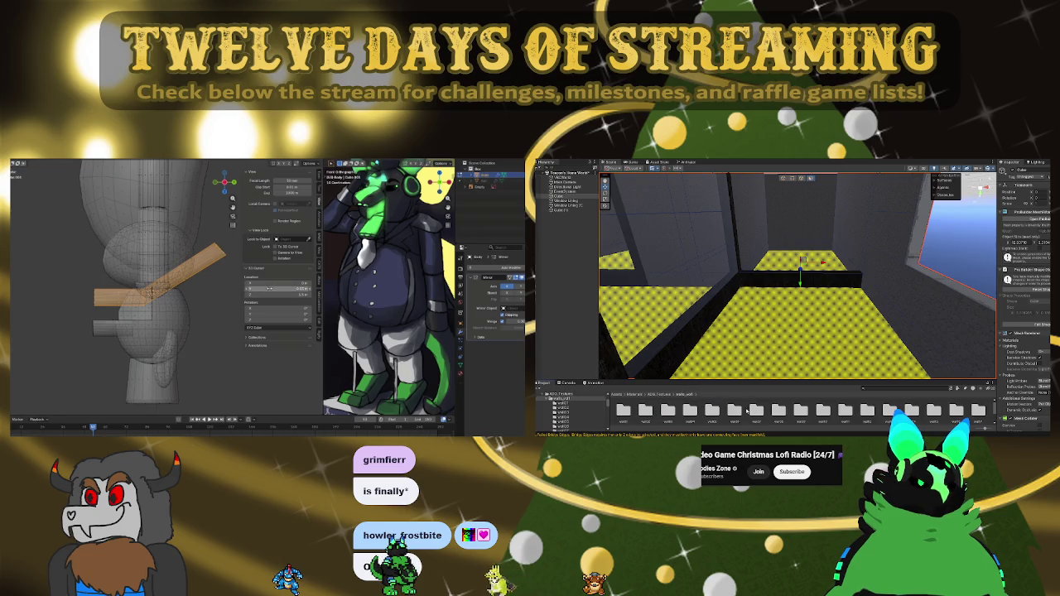
double_click(743, 410)
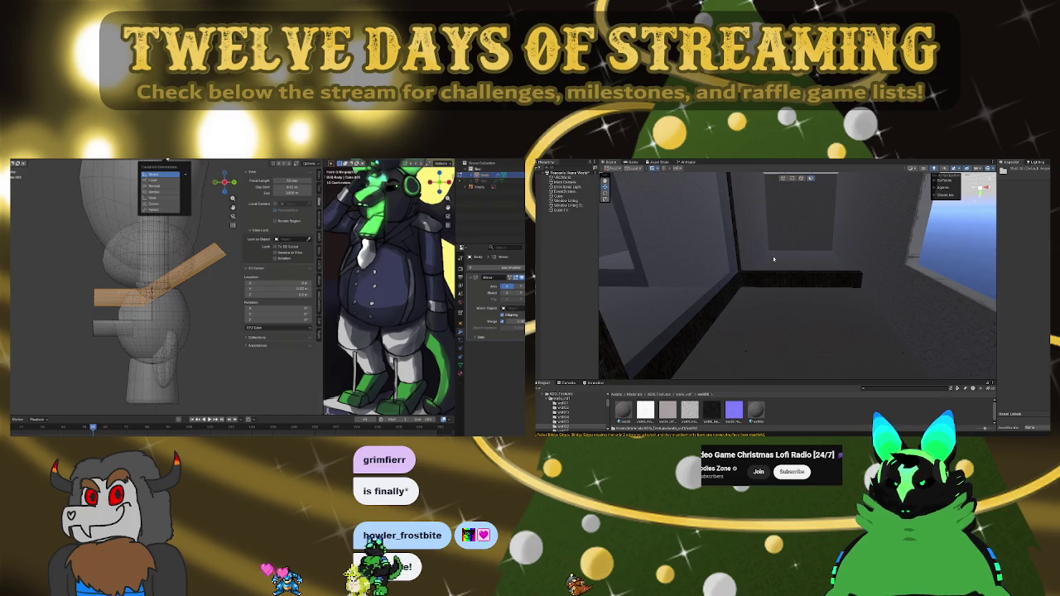
Step: Fly through the corridor toward the blue-lit windows and return to the AZG_Textures folder
scroll(810, 264, "up", 3)
scroll(799, 256, "up", 5)
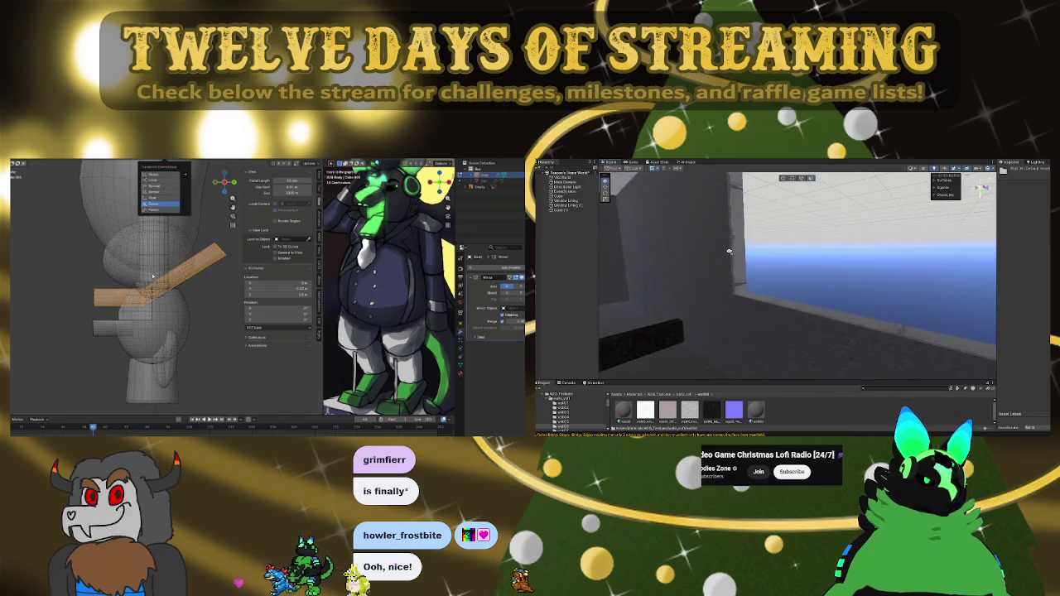
mouse_move(789, 246)
left_mouse_down()
mouse_move(862, 248)
mouse_move(729, 248)
left_mouse_up()
mouse_move(953, 306)
left_mouse_down()
mouse_move(858, 339)
mouse_move(596, 336)
left_mouse_up()
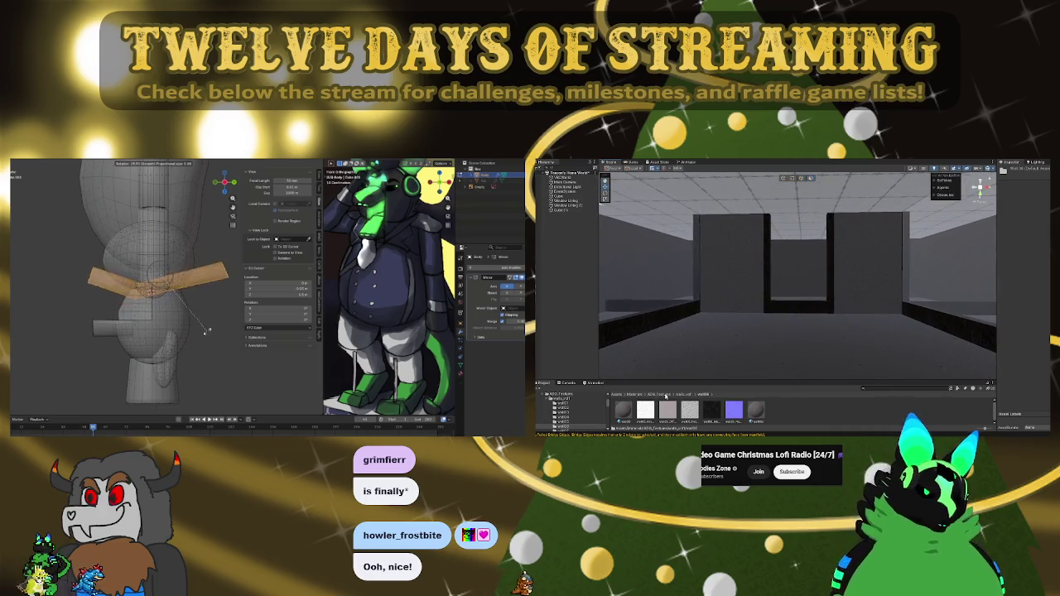
left_click(667, 395)
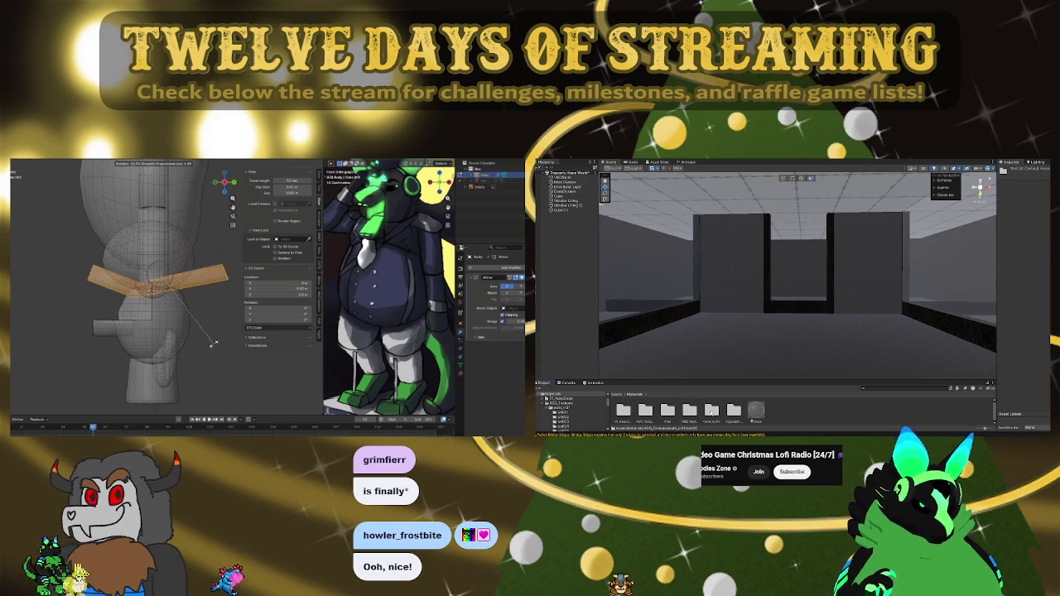
Step: Try a Wooden Floor Pack material on the ceiling, undo it, and pick another wood material
left_click(741, 183)
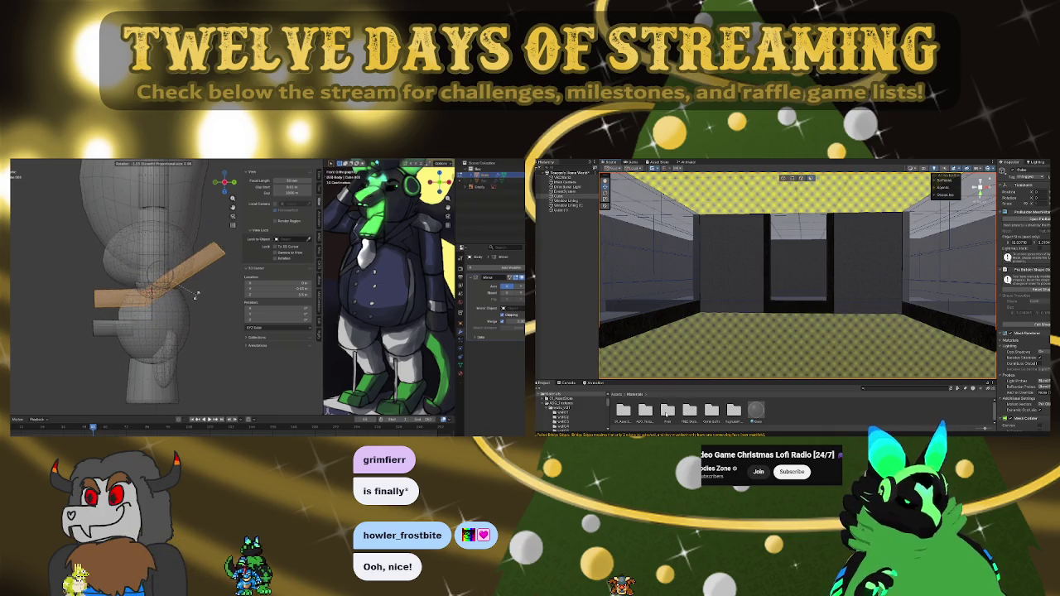
double_click(668, 410)
double_click(624, 409)
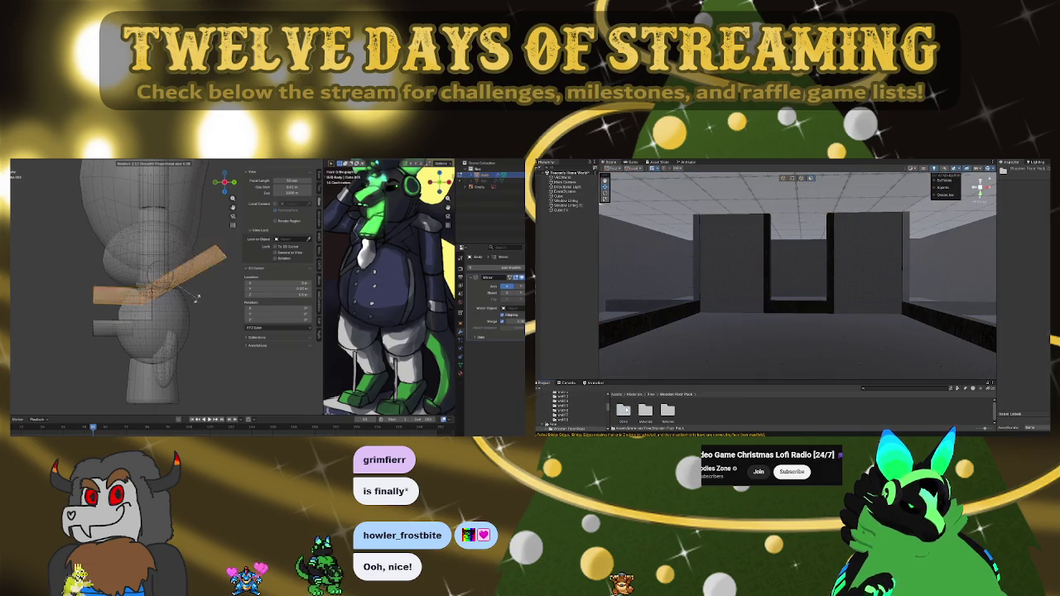
double_click(646, 410)
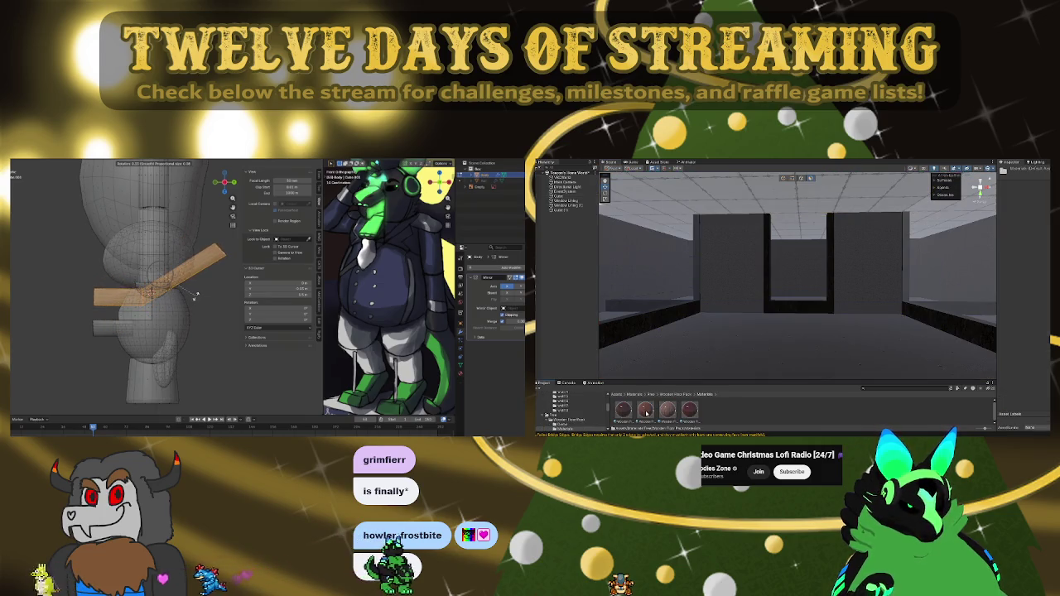
mouse_move(646, 410)
left_mouse_down()
mouse_move(662, 273)
mouse_move(730, 182)
left_mouse_up()
key("ctrl+z")
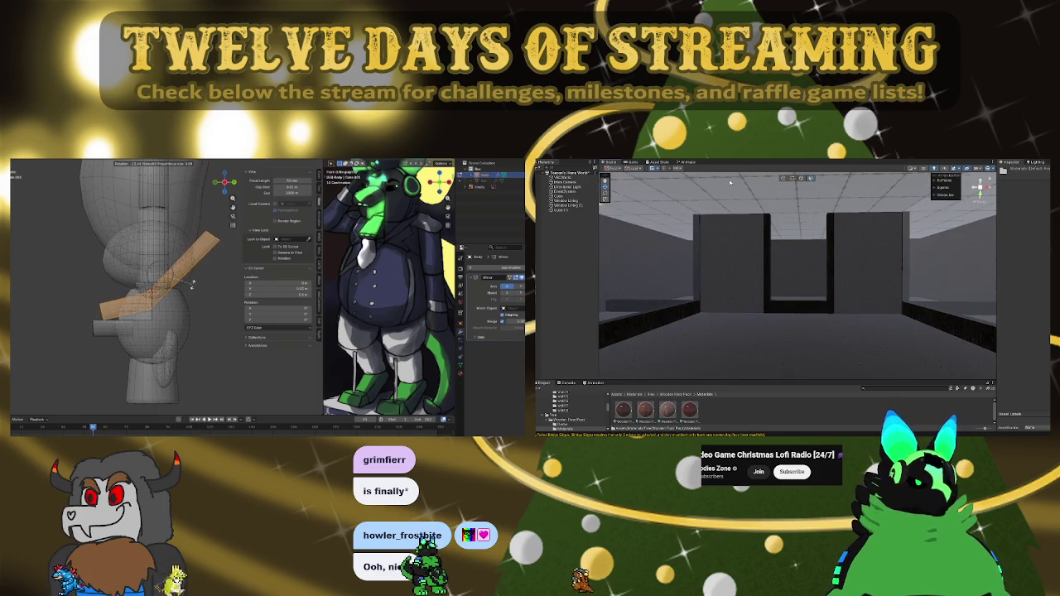
left_click(668, 410)
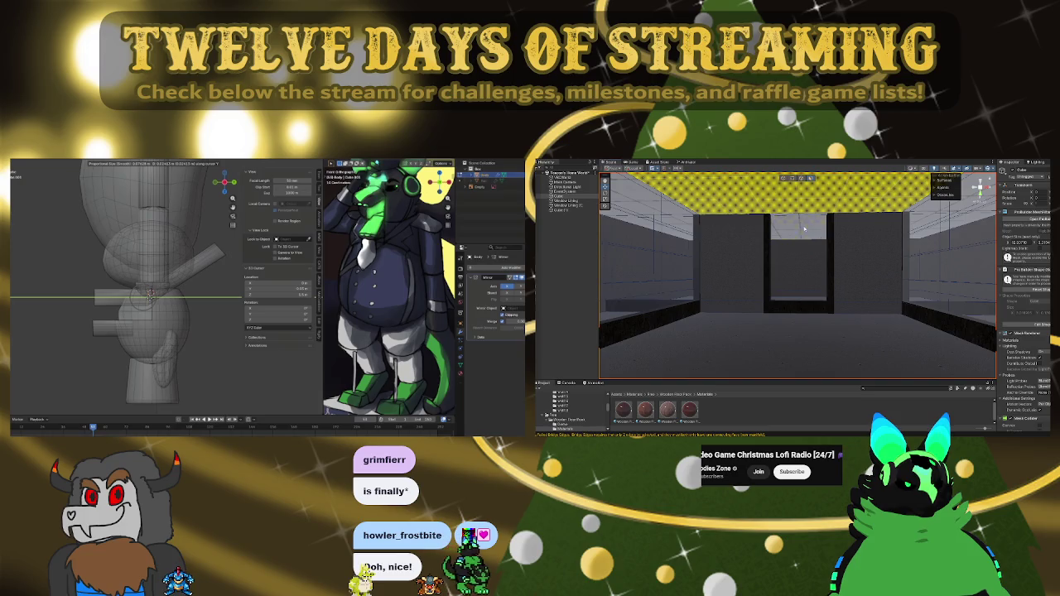
Step: Orbit the room to inspect the ceiling, selecting the upper back wall strip and ceiling face
mouse_move(804, 229)
left_mouse_down()
mouse_move(868, 225)
mouse_move(829, 266)
mouse_move(958, 265)
left_mouse_up()
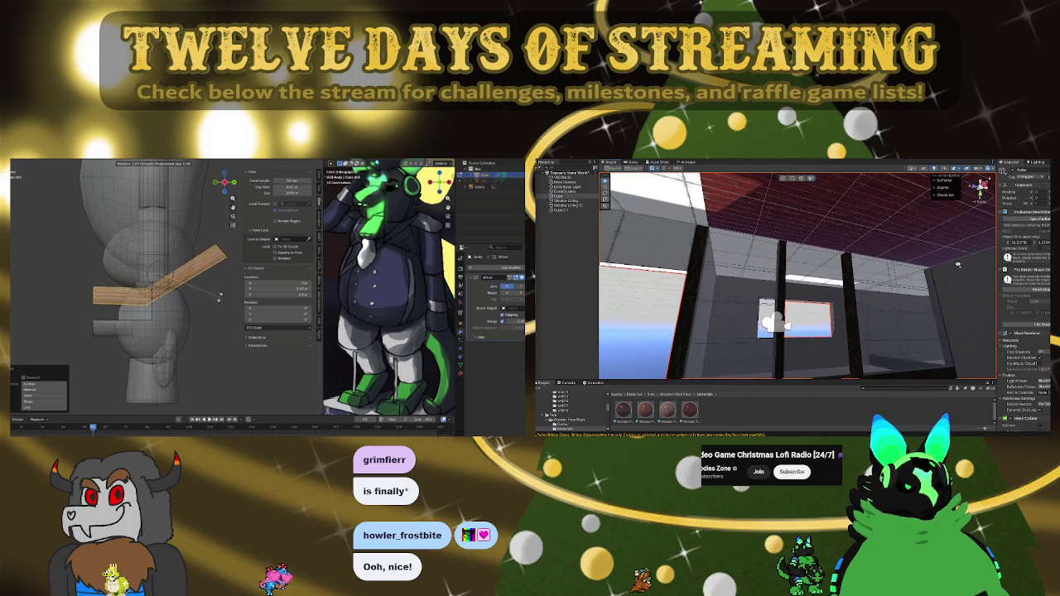
mouse_move(846, 263)
left_mouse_down()
mouse_move(845, 253)
mouse_move(769, 245)
mouse_move(845, 245)
mouse_move(805, 239)
mouse_move(858, 329)
mouse_move(898, 338)
left_mouse_up()
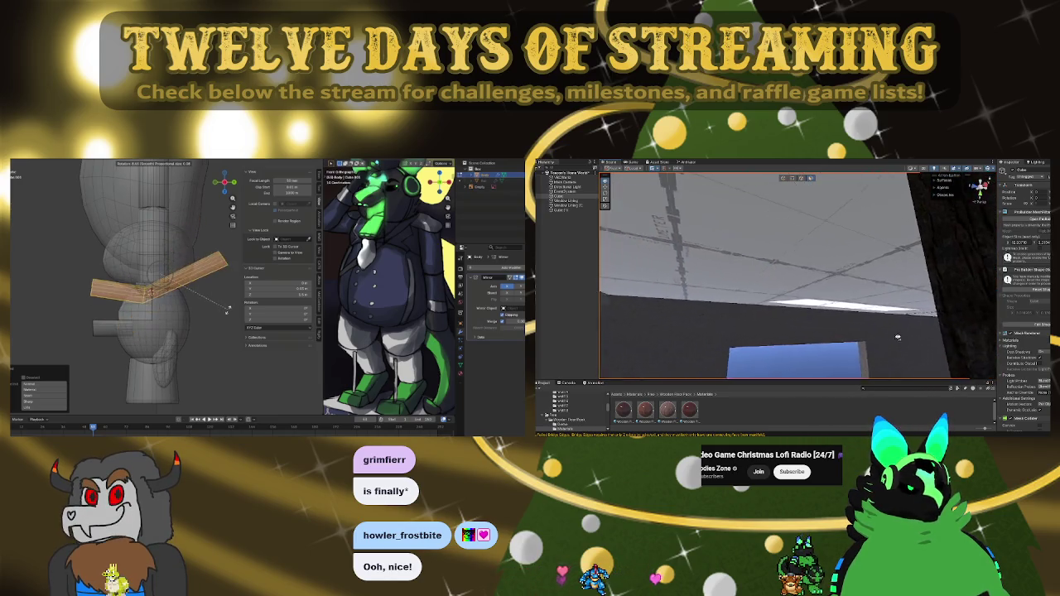
mouse_move(925, 282)
left_mouse_down()
mouse_move(709, 371)
mouse_move(797, 370)
mouse_move(797, 333)
left_mouse_up()
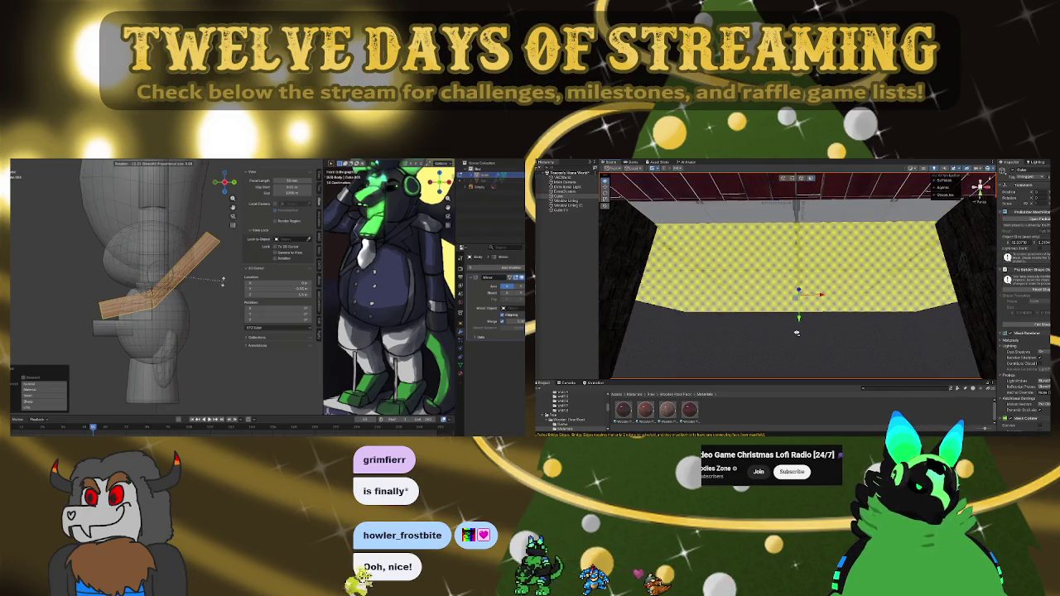
left_click(715, 212)
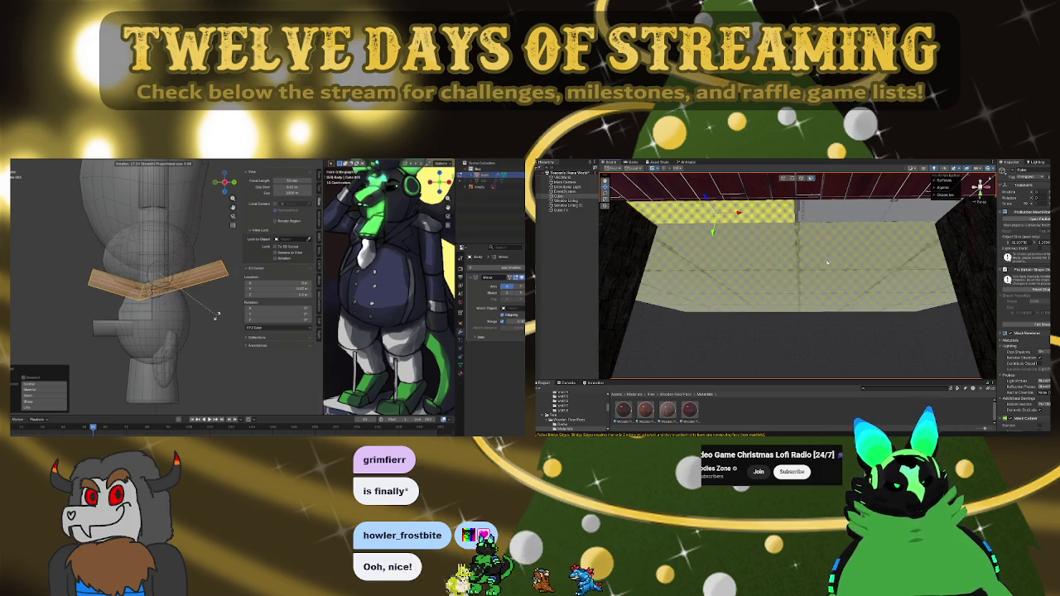
mouse_move(837, 255)
left_mouse_down()
mouse_move(760, 315)
mouse_move(853, 305)
left_mouse_up()
left_click(784, 264)
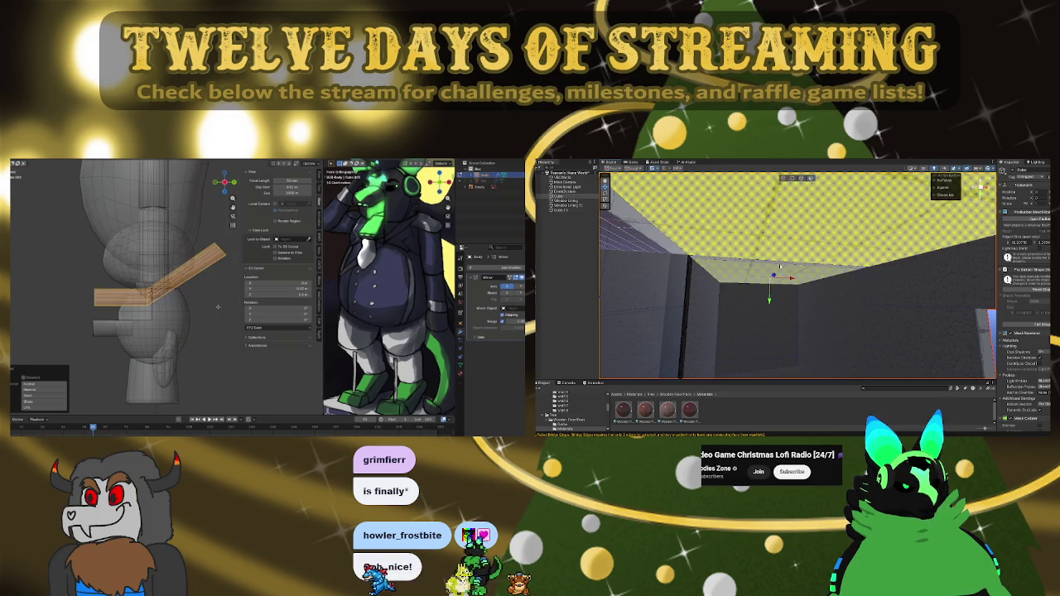
mouse_move(783, 264)
left_mouse_down()
mouse_move(900, 325)
mouse_move(987, 265)
mouse_move(918, 301)
mouse_move(792, 287)
mouse_move(854, 313)
left_mouse_up()
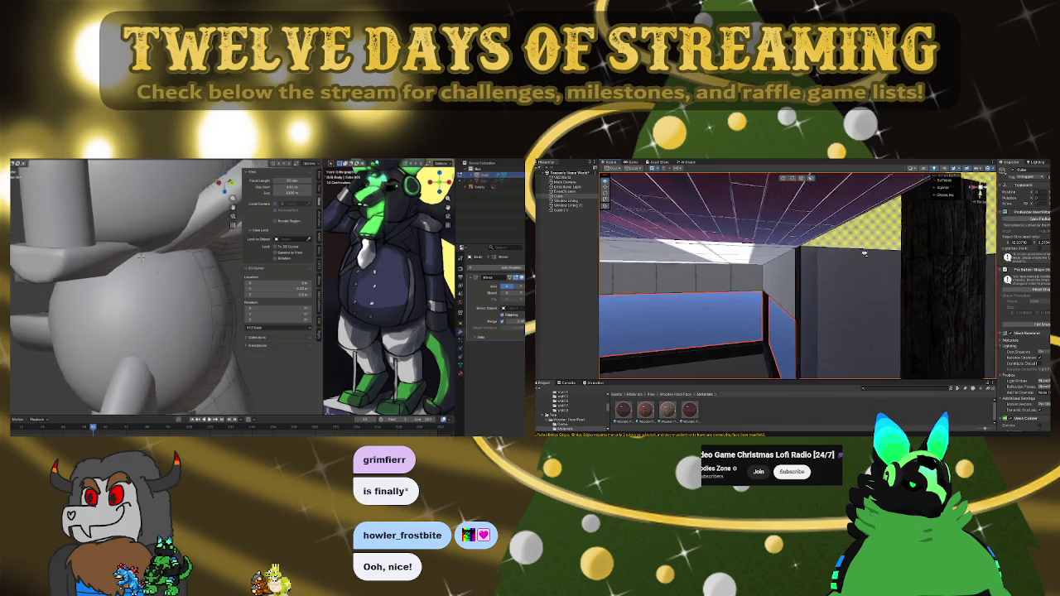
Step: Select the ceiling and a wall from new angles, then go up to the parent folder
left_click_drag(629, 254, 762, 249)
left_click(761, 249)
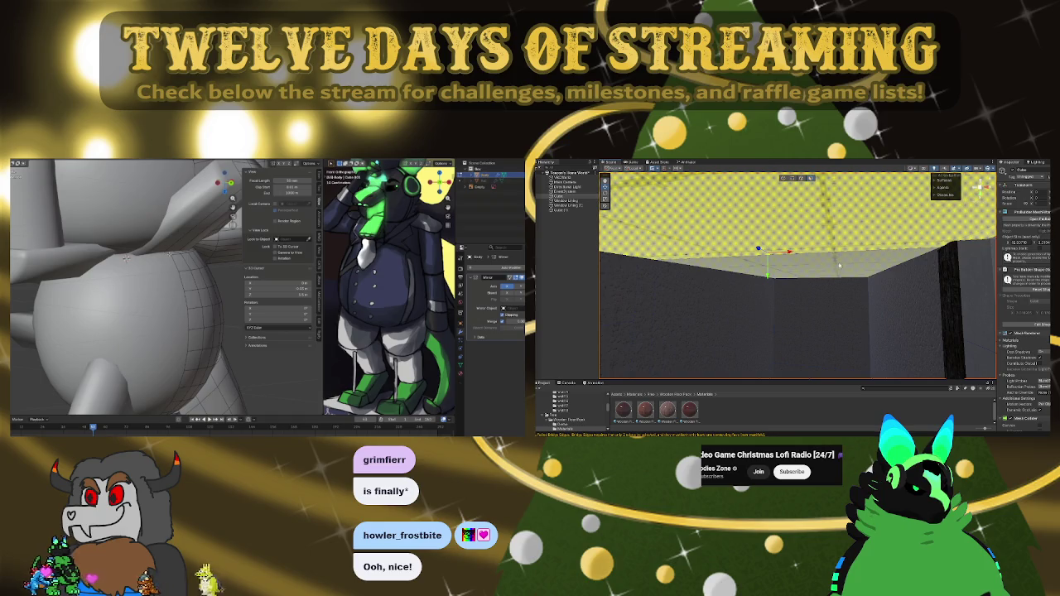
mouse_move(740, 285)
left_mouse_down()
mouse_move(570, 303)
mouse_move(686, 347)
left_mouse_up()
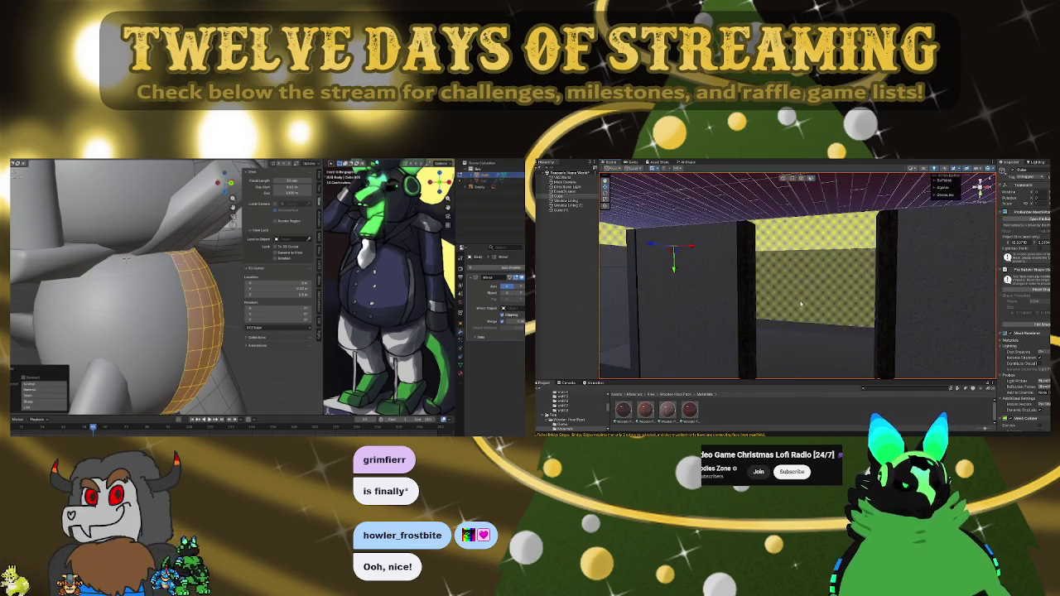
left_click(725, 361)
left_click(670, 397)
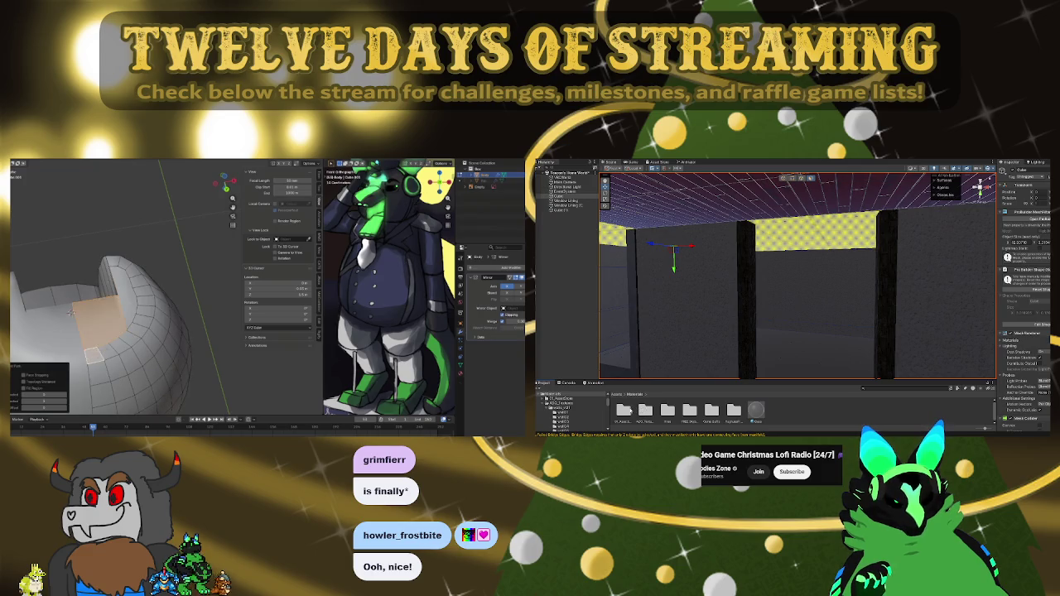
Step: Delete the hemisphere's selected faces in Blender and return to viewing the whole character
key("x")
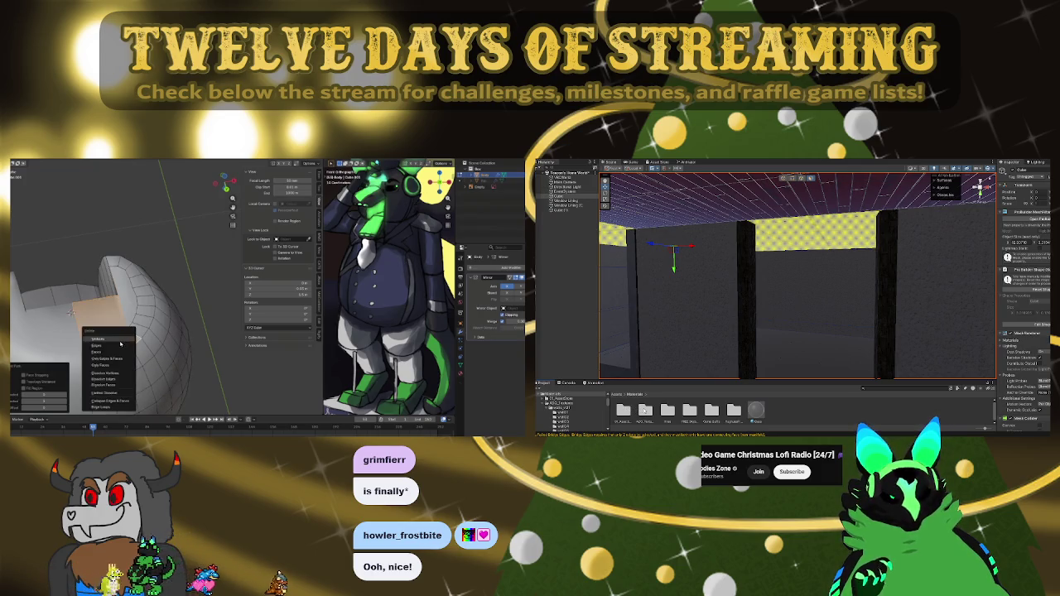
left_click(109, 355)
left_click_drag(111, 336, 162, 327)
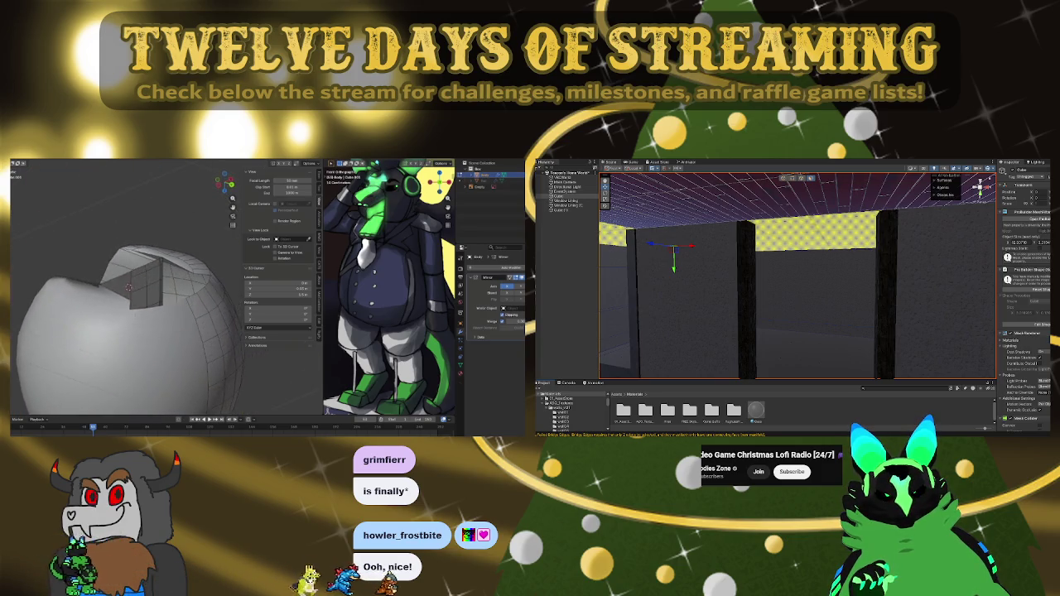
scroll(137, 323, "down", 3)
key("KP_Divide")
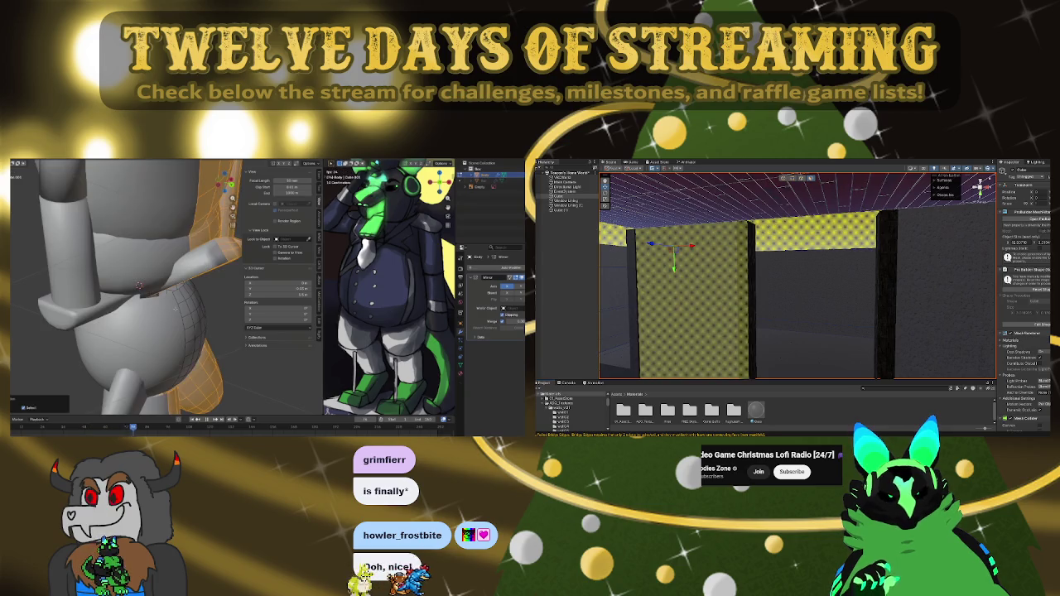
left_click_drag(133, 331, 232, 318)
Step: Navigate the Materials folder tree, open a folder inside it, and select another asset
left_click(652, 399)
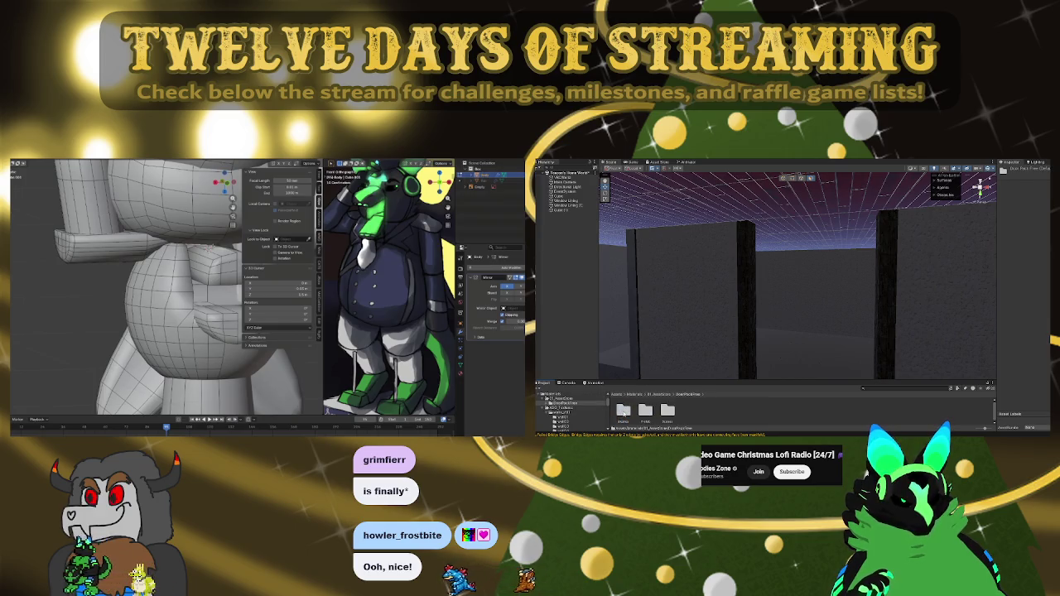
left_click(634, 395)
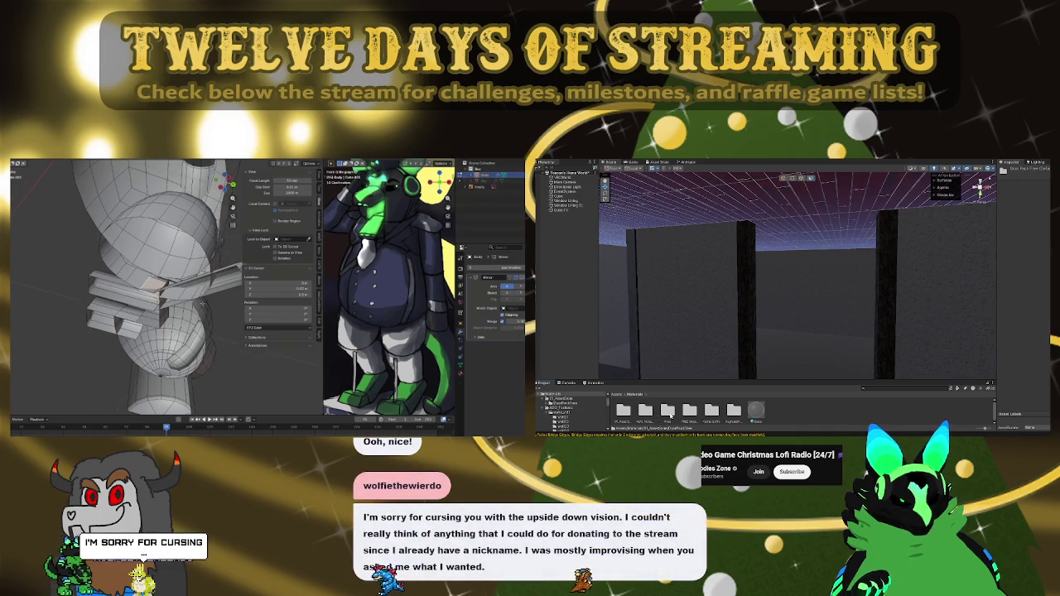
double_click(669, 412)
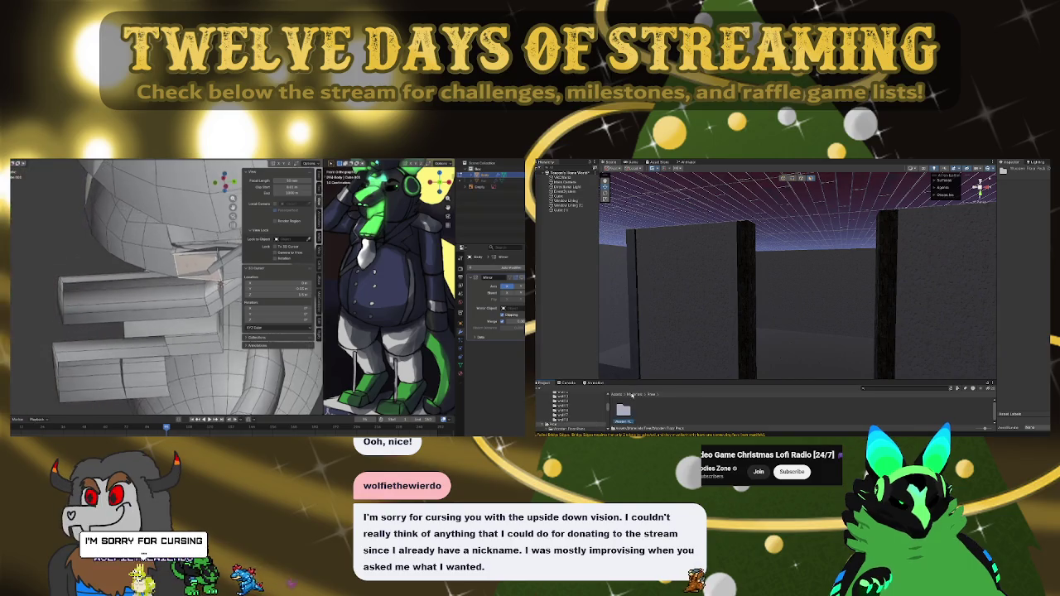
left_click(635, 394)
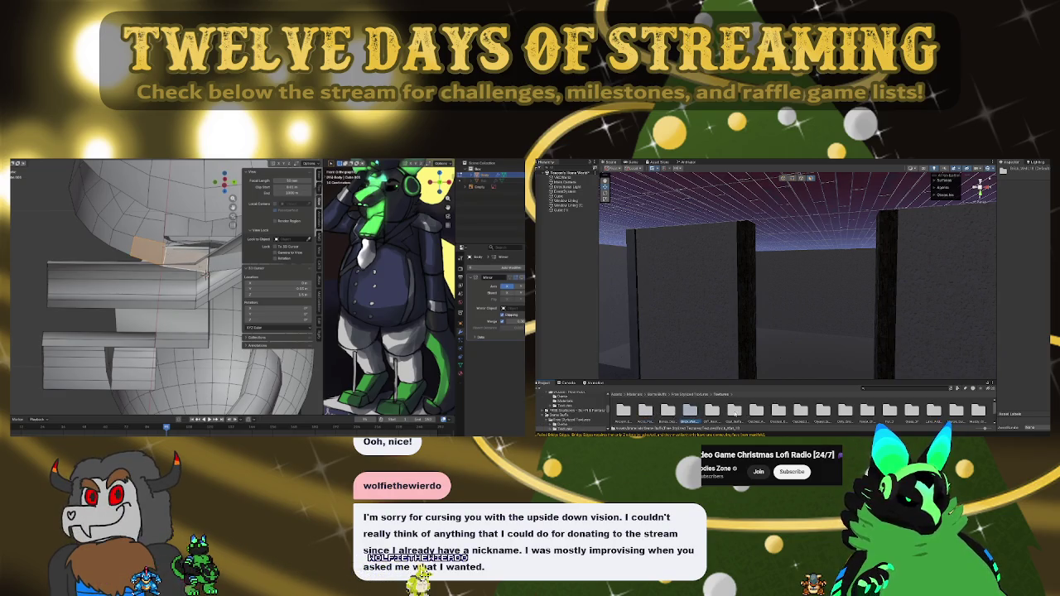
left_click(845, 410)
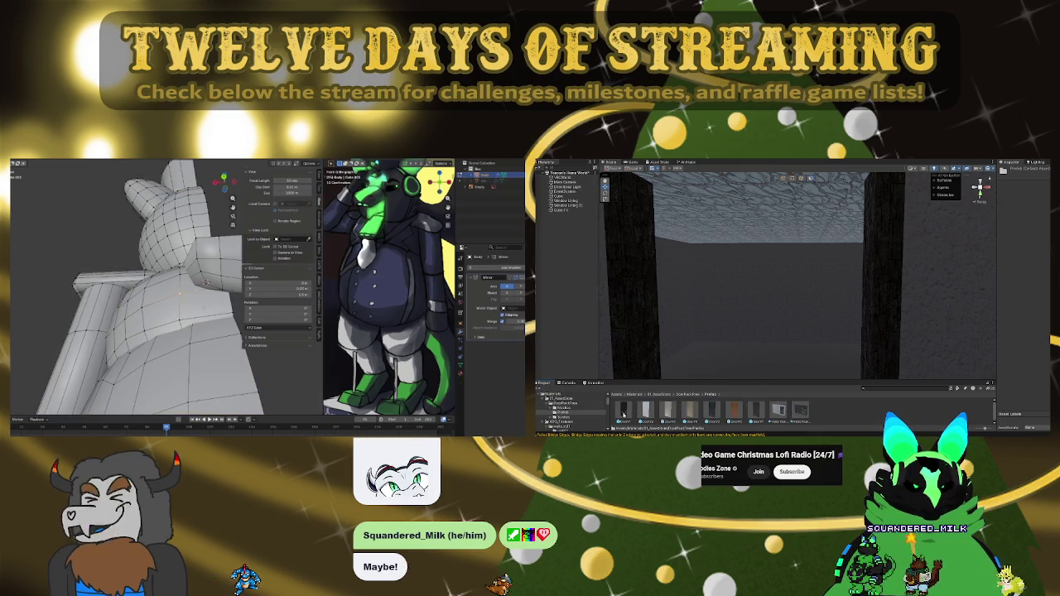
Step: Drag a door prefab into the room and look up toward the ceiling
scroll(836, 326, "down", 5)
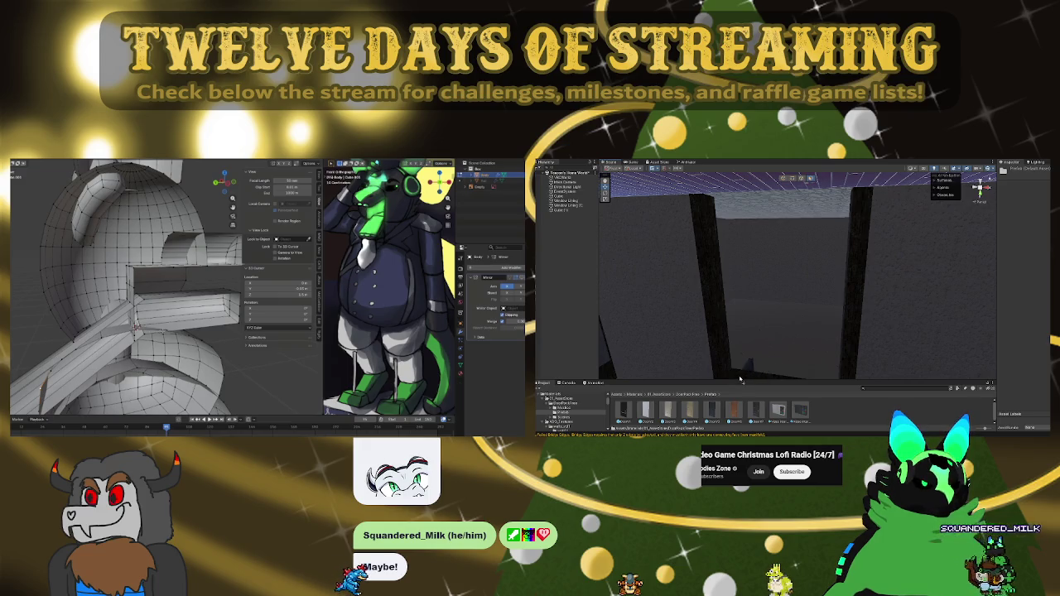
left_click_drag(741, 379, 628, 293)
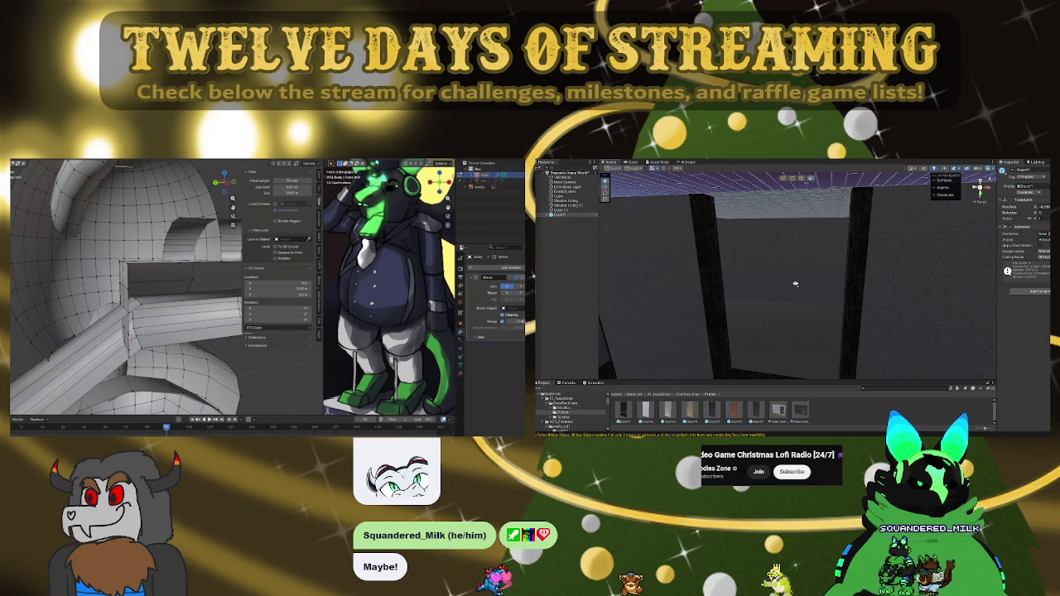
scroll(795, 284, "up", 10)
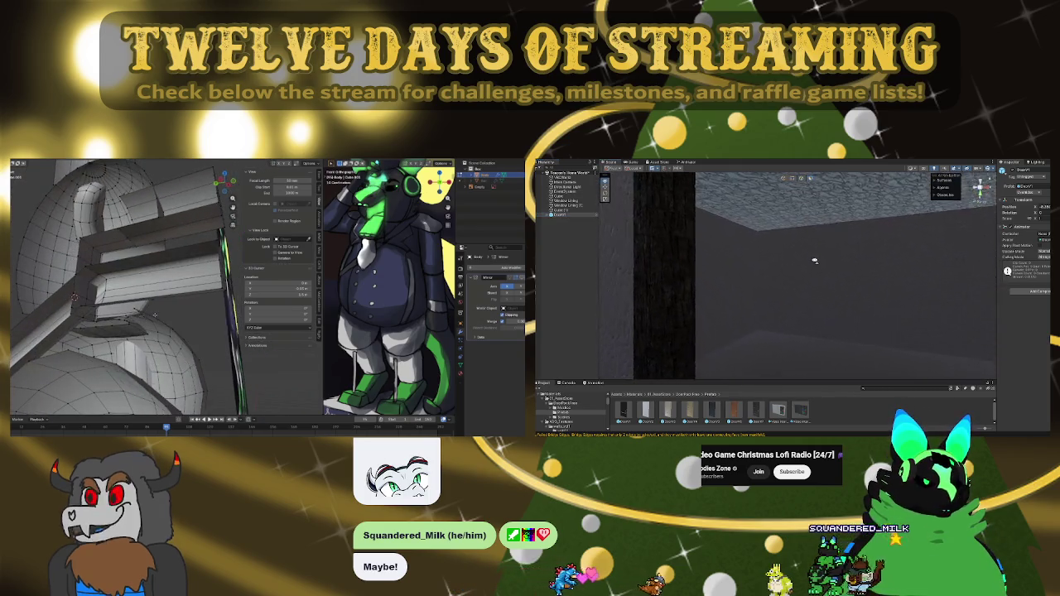
scroll(815, 261, "up", 5)
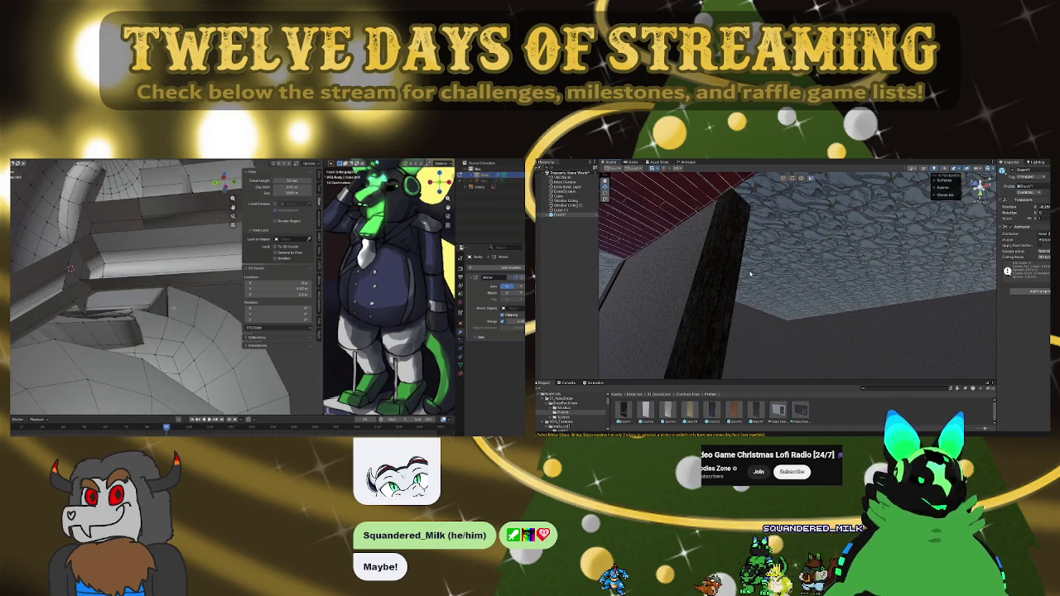
mouse_move(773, 274)
left_mouse_down()
mouse_move(768, 315)
mouse_move(737, 311)
left_mouse_up()
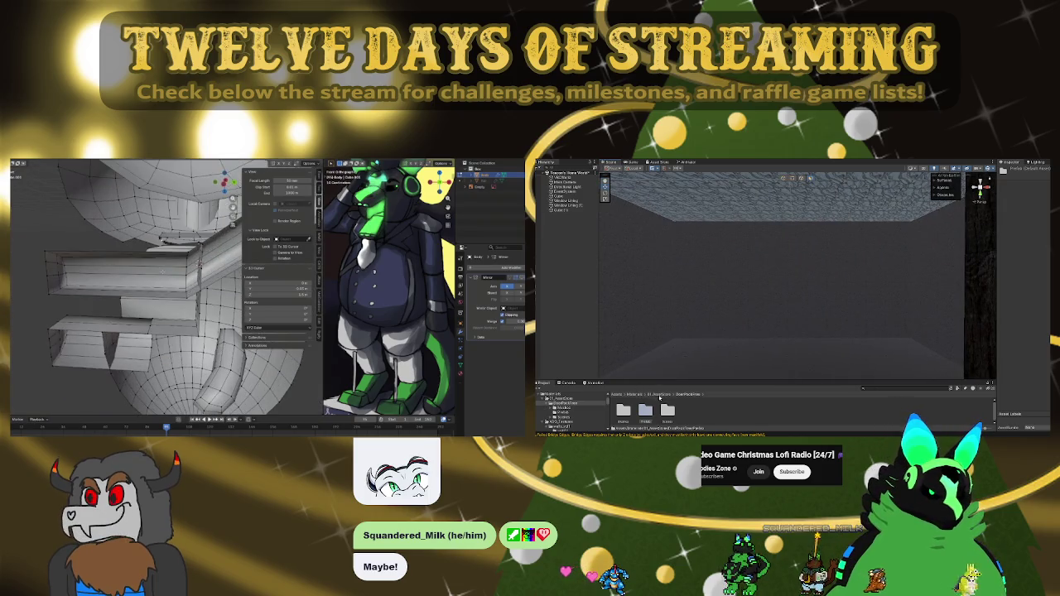
Step: Place the dark door prefab from the Prefabs folder and view it from the doorway and below
double_click(645, 410)
mouse_move(645, 410)
left_mouse_down()
mouse_move(762, 191)
mouse_move(755, 183)
mouse_move(840, 276)
left_mouse_up()
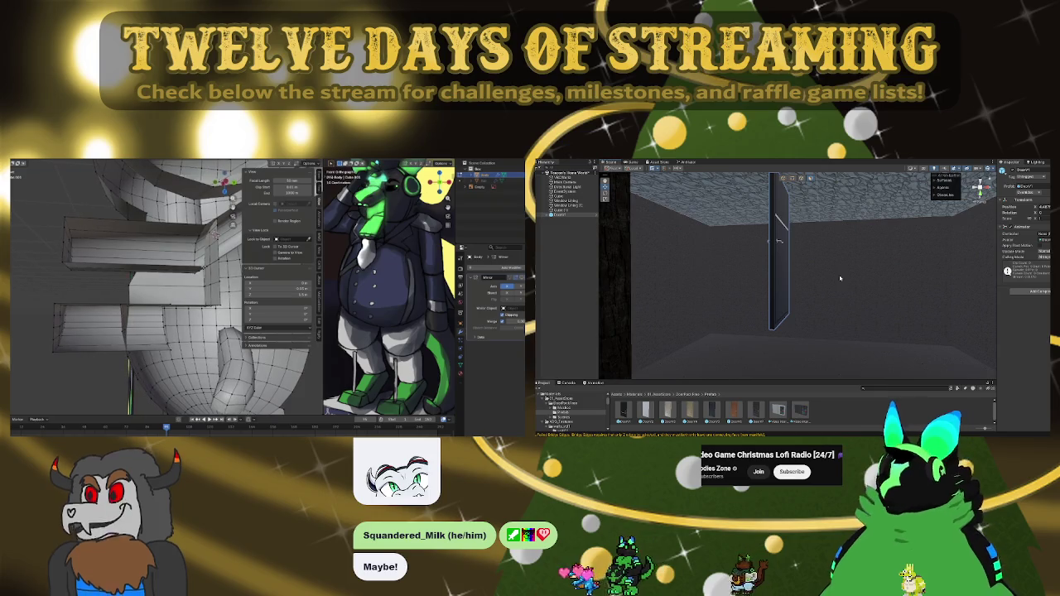
scroll(841, 275, "down", 10)
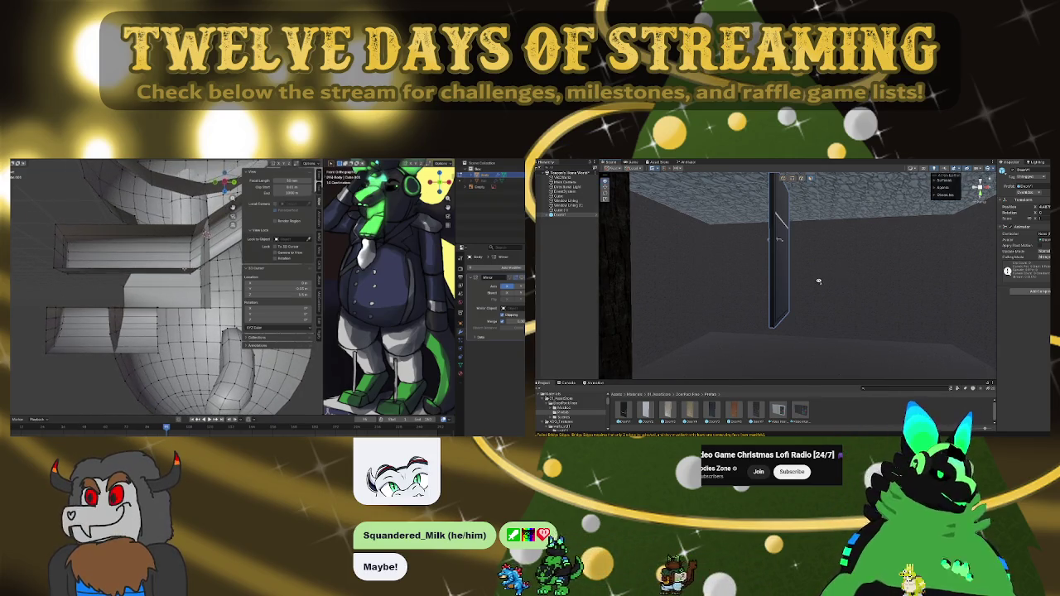
mouse_move(806, 282)
left_mouse_down()
mouse_move(746, 286)
mouse_move(796, 286)
mouse_move(831, 309)
left_mouse_up()
mouse_move(779, 280)
left_mouse_down()
mouse_move(766, 310)
mouse_move(917, 326)
mouse_move(923, 337)
mouse_move(825, 271)
mouse_move(862, 198)
mouse_move(890, 220)
mouse_move(889, 256)
left_mouse_up()
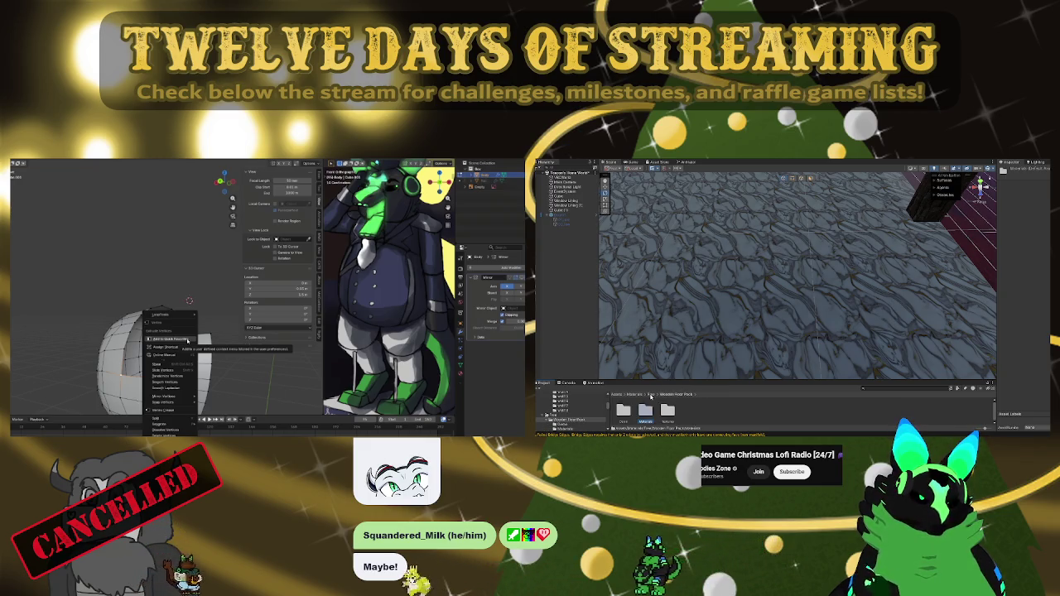
Step: Open Yughues > Materials and apply the wood plank material to the floor
left_click(635, 395)
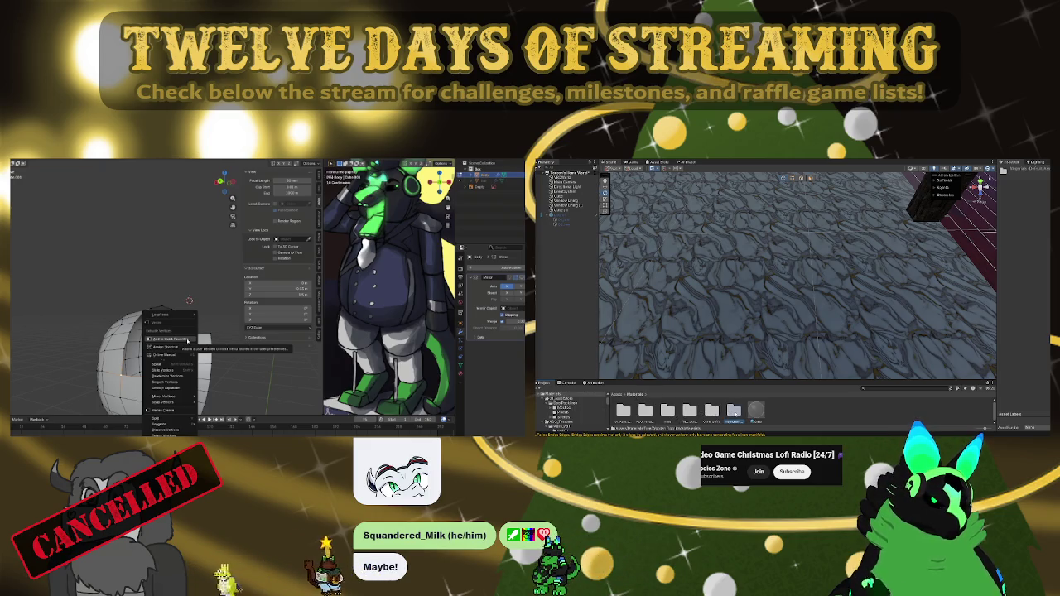
double_click(733, 410)
double_click(623, 410)
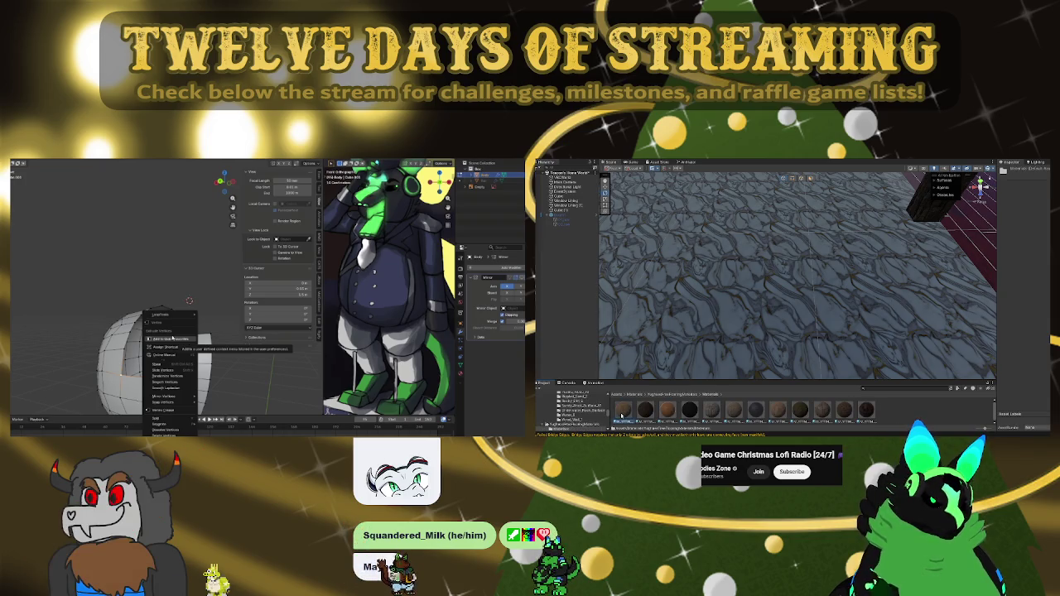
left_click_drag(621, 416, 777, 309)
scroll(777, 309, "down", 5)
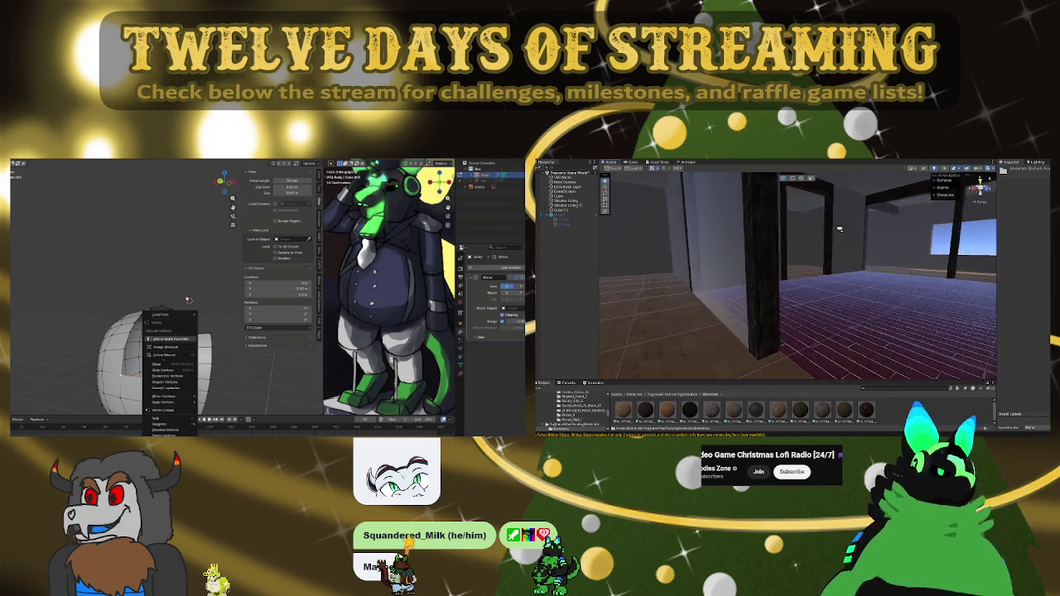
Step: Apply a dark tile material to the floor by the left wall and select the shortest edge path
mouse_move(779, 272)
left_mouse_down()
mouse_move(728, 266)
mouse_move(776, 279)
mouse_move(729, 286)
left_mouse_up()
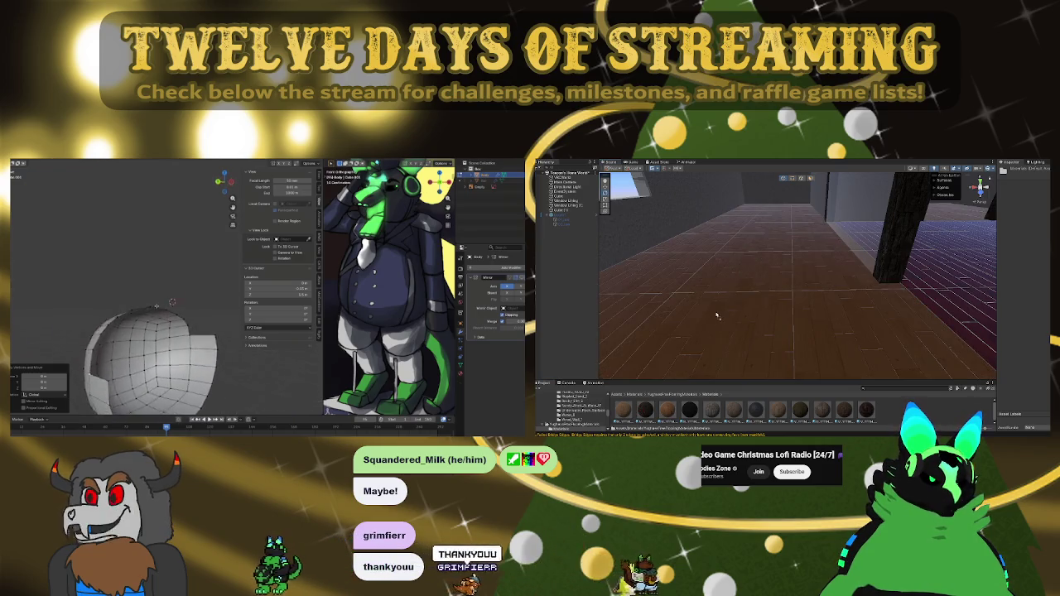
left_click_drag(717, 316, 743, 312)
mouse_move(755, 414)
left_mouse_down()
mouse_move(843, 257)
mouse_move(799, 254)
left_mouse_up()
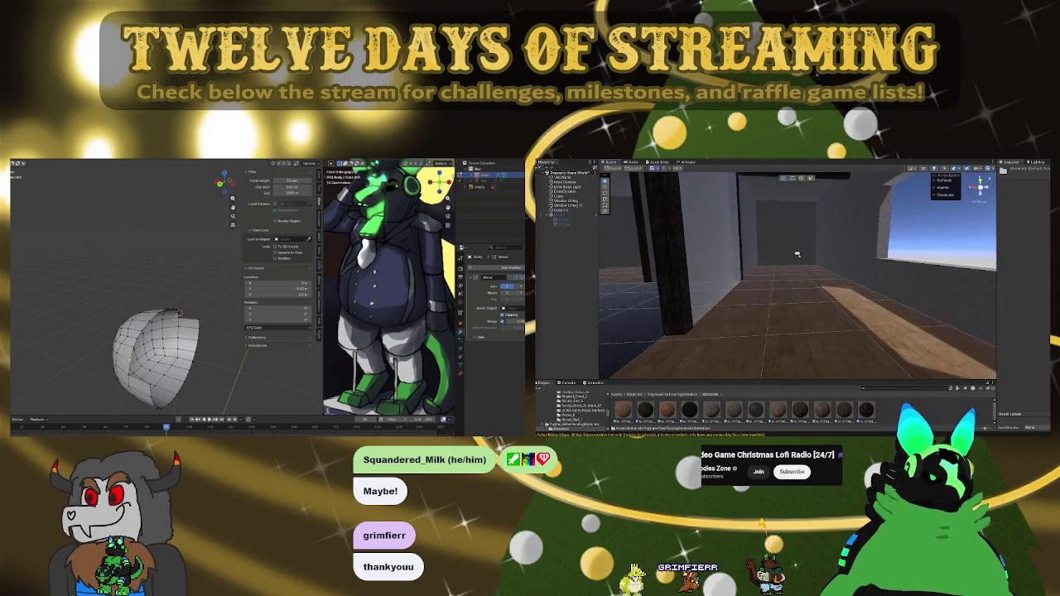
left_click(178, 314, "ctrl")
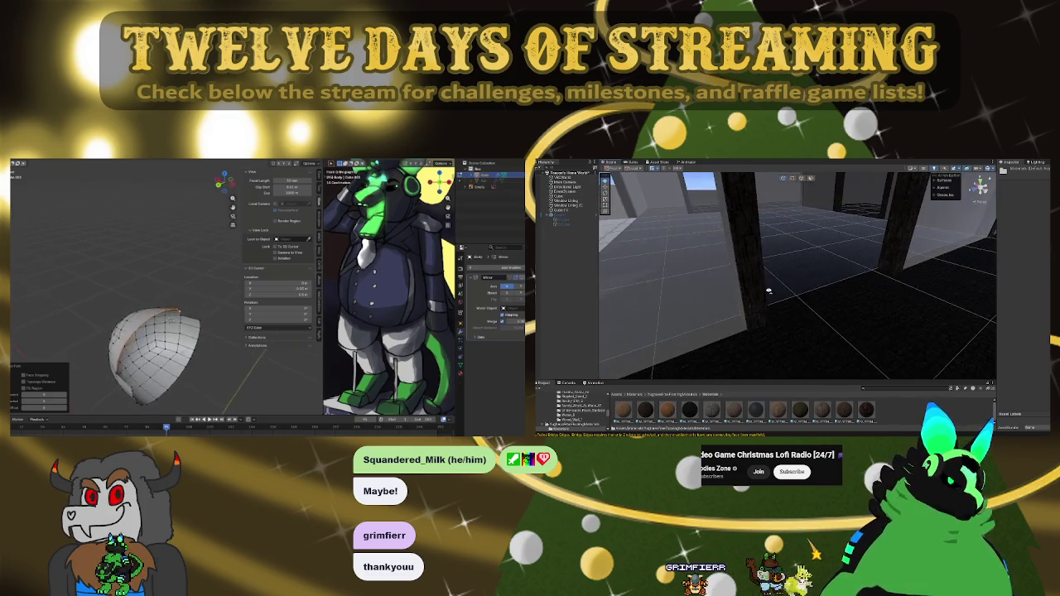
Step: Apply the wood plank material to the floor of the room with the window
left_click_drag(865, 295, 822, 282)
scroll(822, 282, "down", 3)
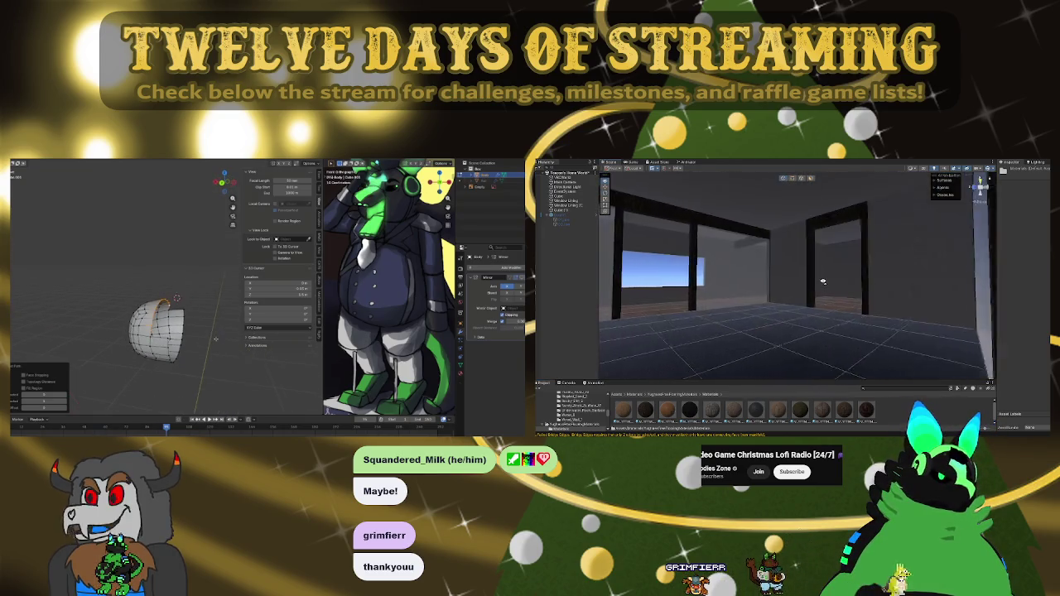
mouse_move(848, 286)
left_mouse_down()
mouse_move(888, 365)
mouse_move(867, 415)
left_mouse_up()
mouse_move(816, 313)
left_mouse_down()
mouse_move(839, 314)
mouse_move(768, 280)
mouse_move(706, 293)
mouse_move(787, 274)
mouse_move(835, 302)
mouse_move(814, 373)
left_mouse_up()
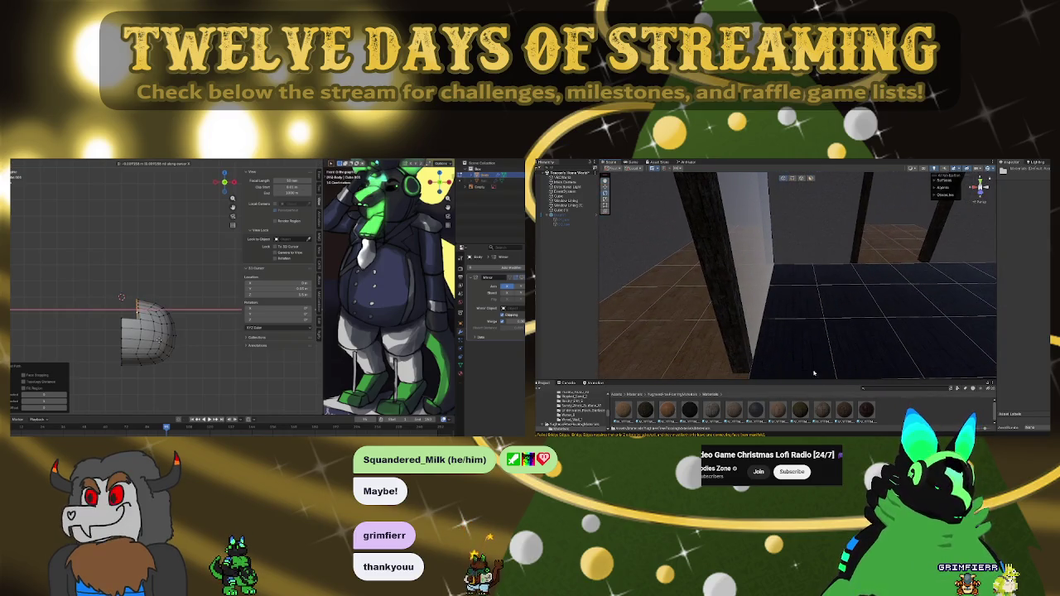
Step: Move up from Materials to Assets in the Project browser, and confirm Blender's scale in side view
left_click(666, 395)
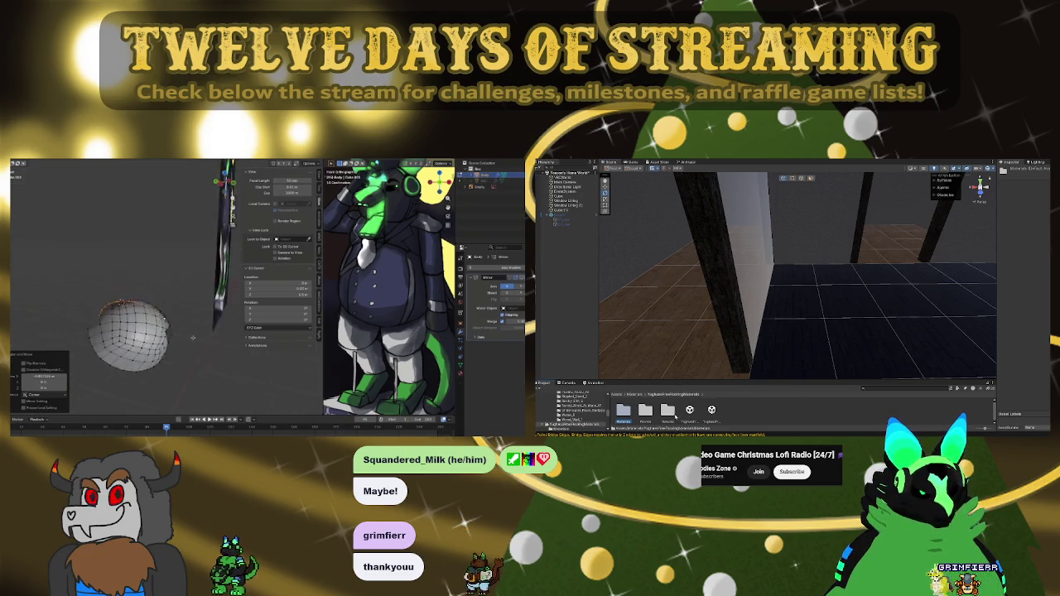
left_click(637, 394)
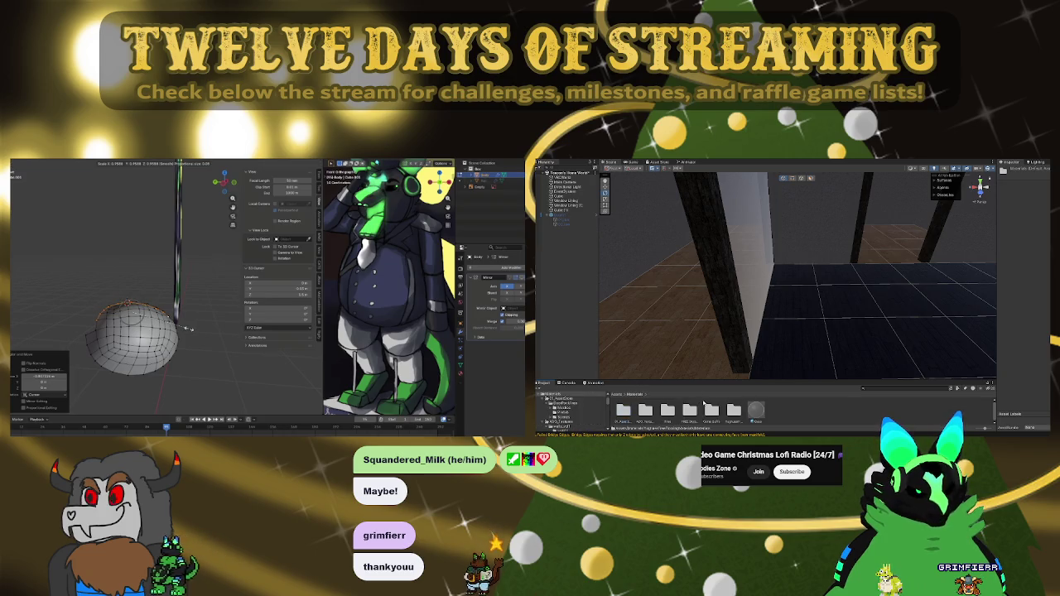
key("Return")
key("KP_3")
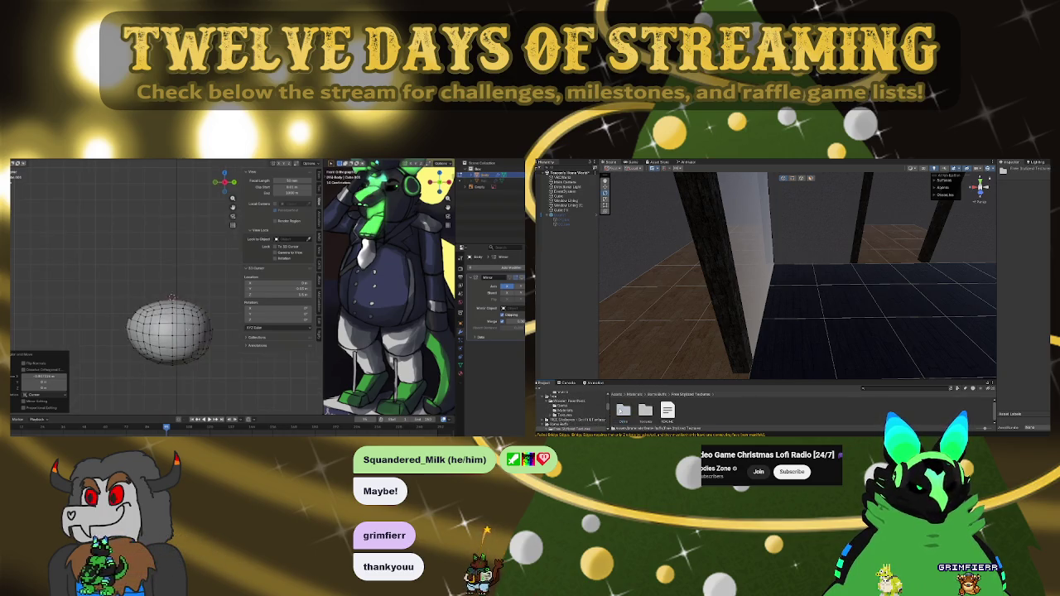
Step: Scale the sphere top with proportional falloff, then start moving the selection along Z
key("s")
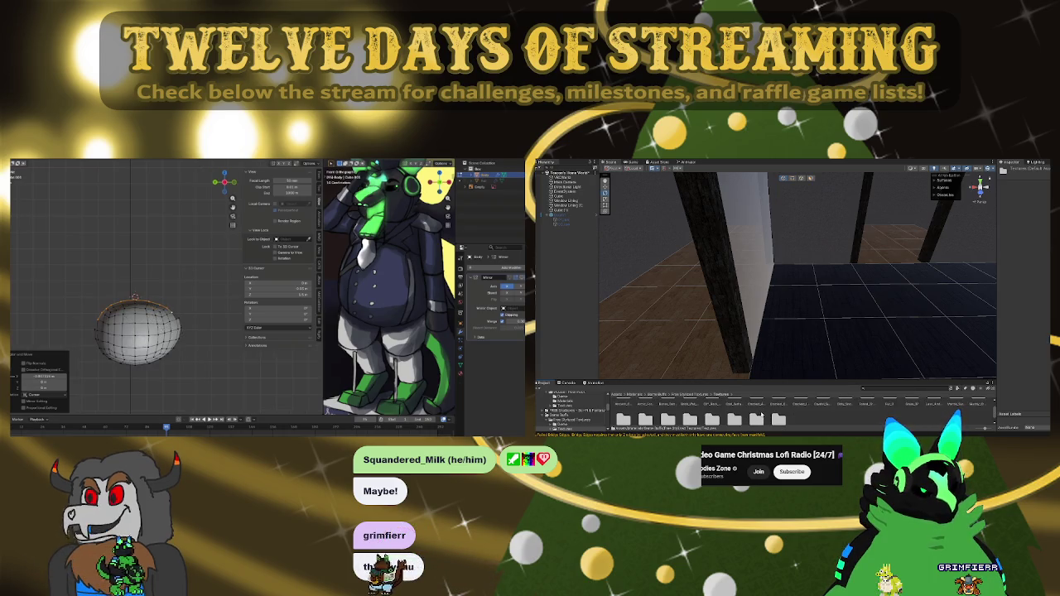
key("Return")
key("g")
key("z")
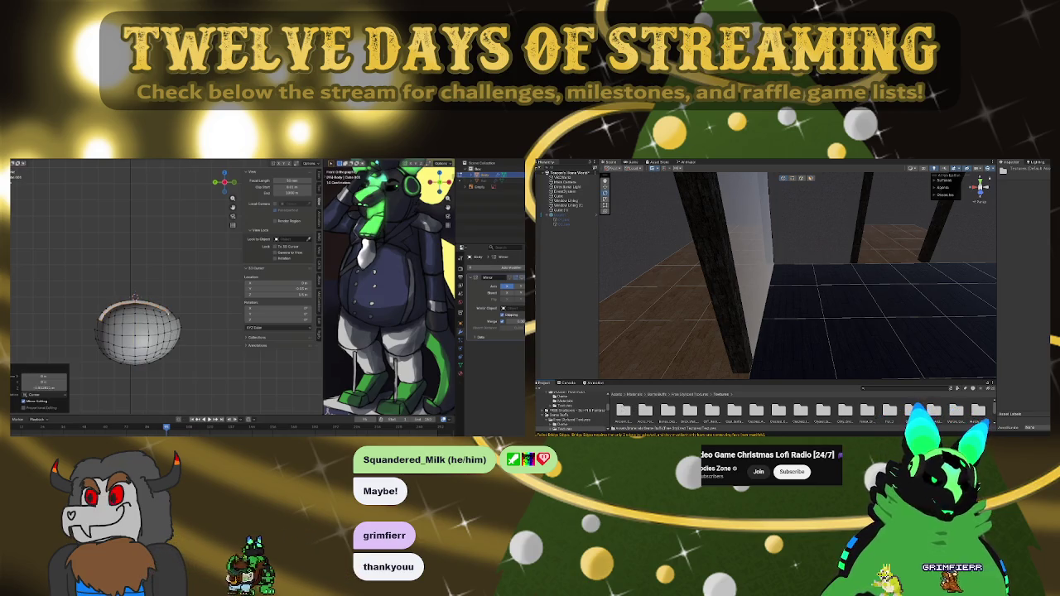
Step: Pull the half-sphere bowl's left edge outward, then cancel the pending move
left_click_drag(166, 331, 207, 319)
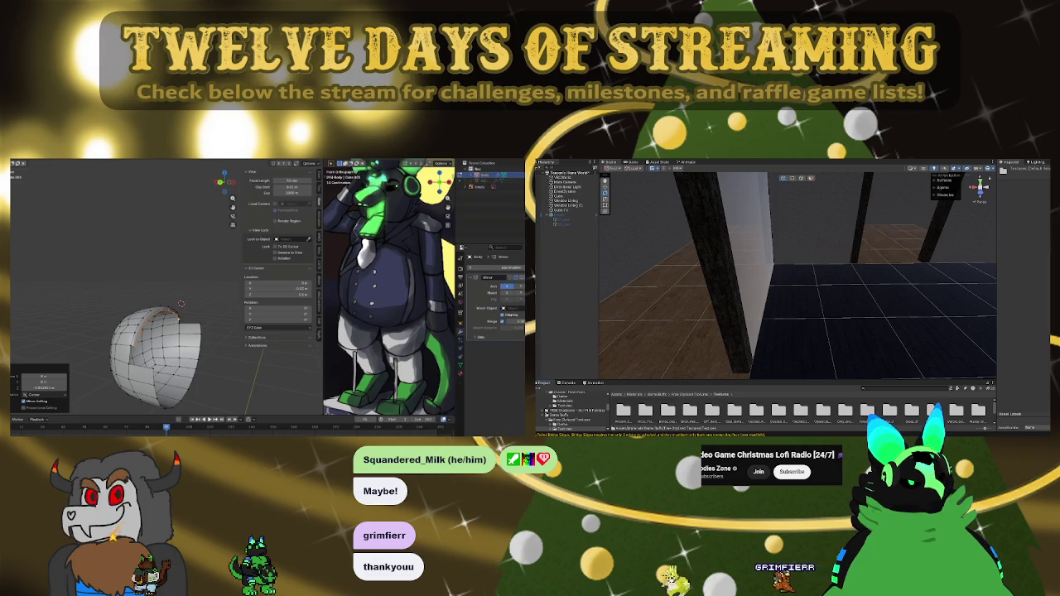
left_click_drag(149, 348, 80, 387)
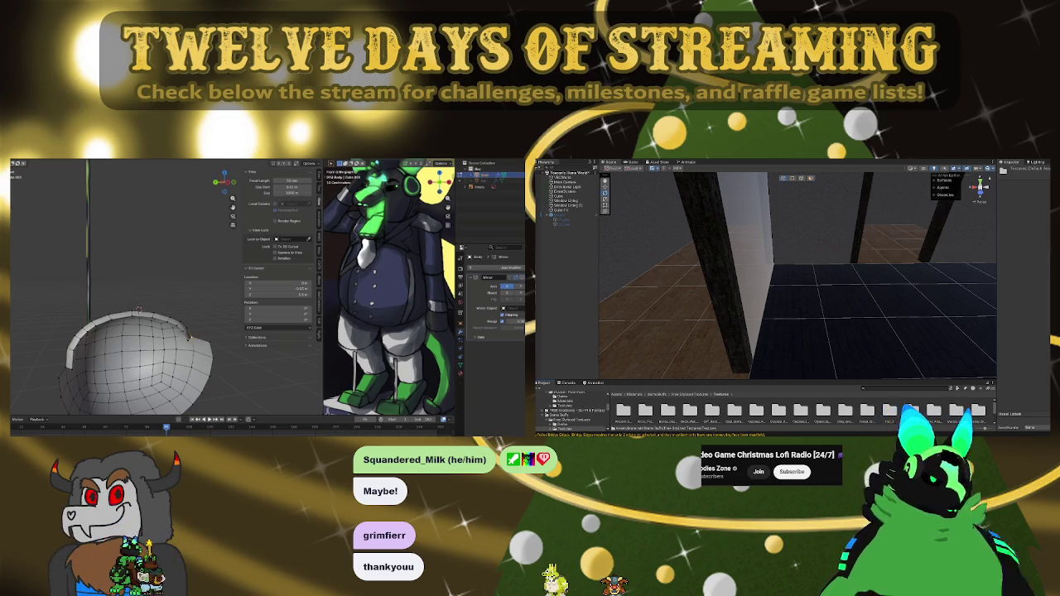
mouse_move(189, 338)
left_mouse_down()
mouse_move(42, 381)
mouse_move(80, 363)
left_mouse_up()
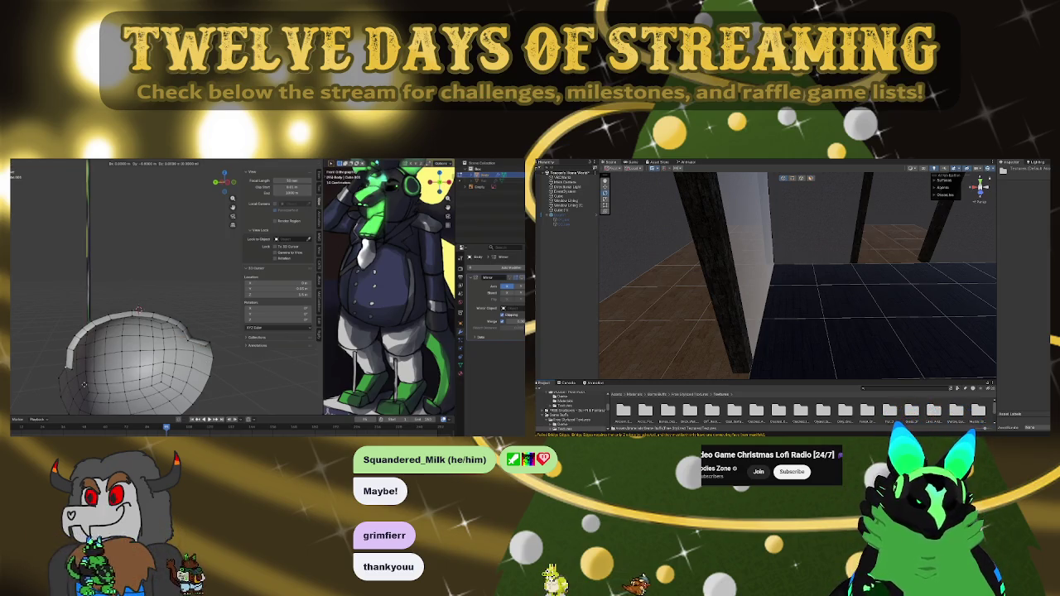
left_click(83, 385)
left_click_drag(85, 378, 149, 352)
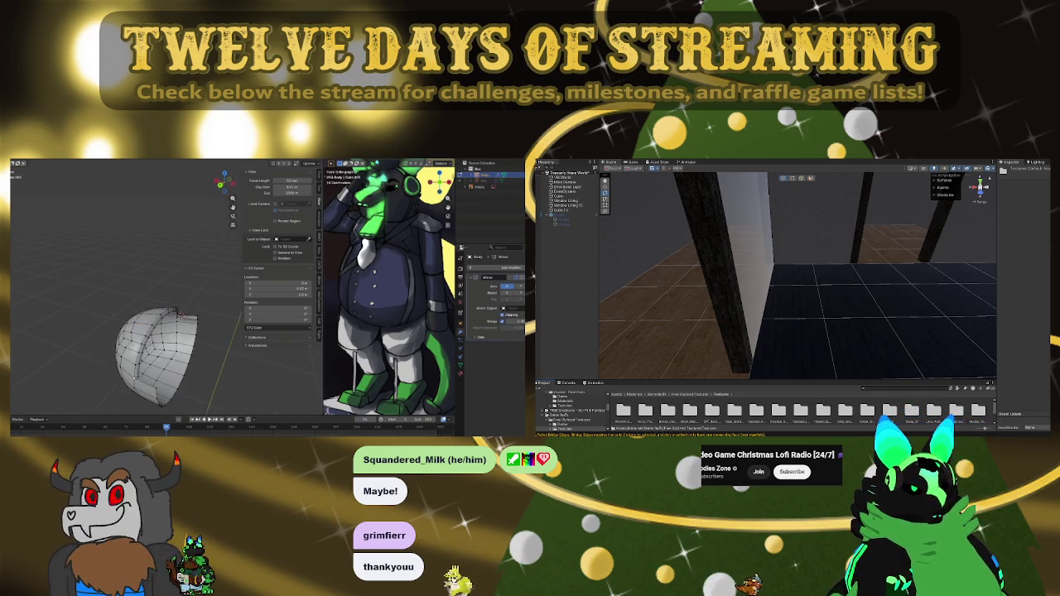
key("Escape")
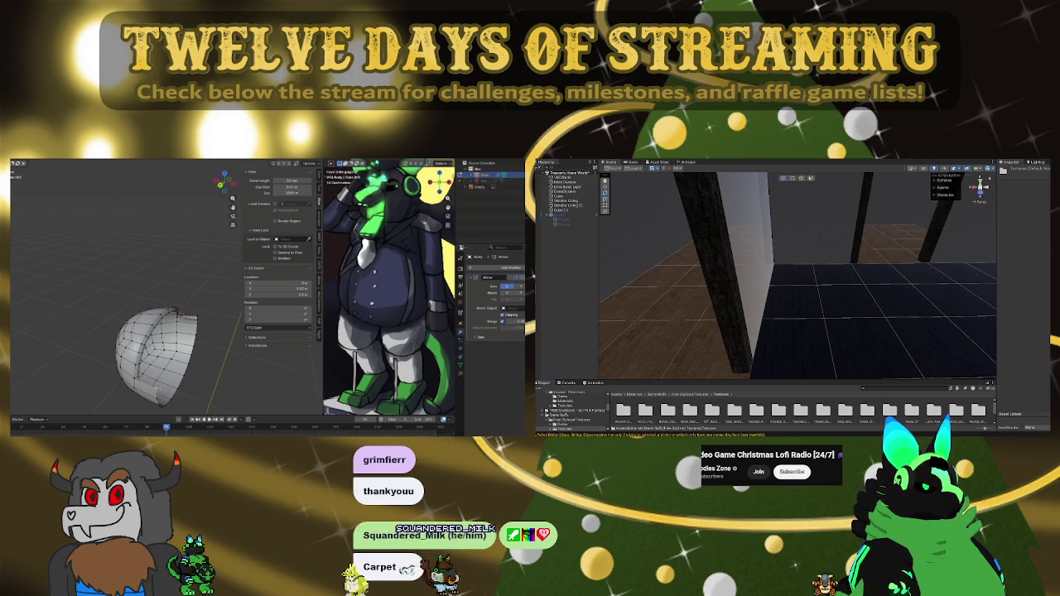
Step: Move the hemisphere in front view and extrude its open bottom edge loop
key("KP_1")
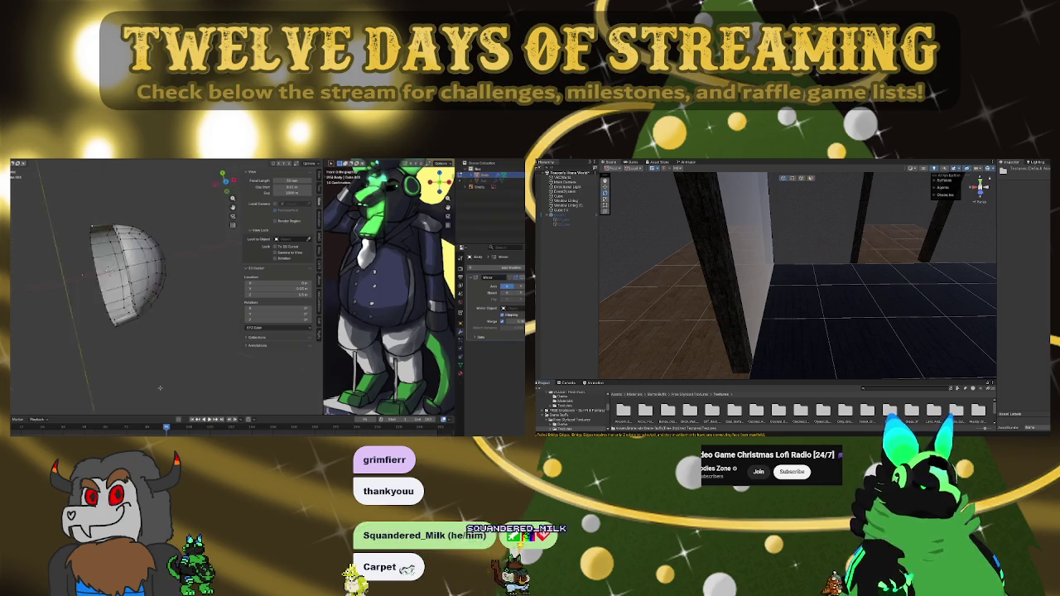
key("g")
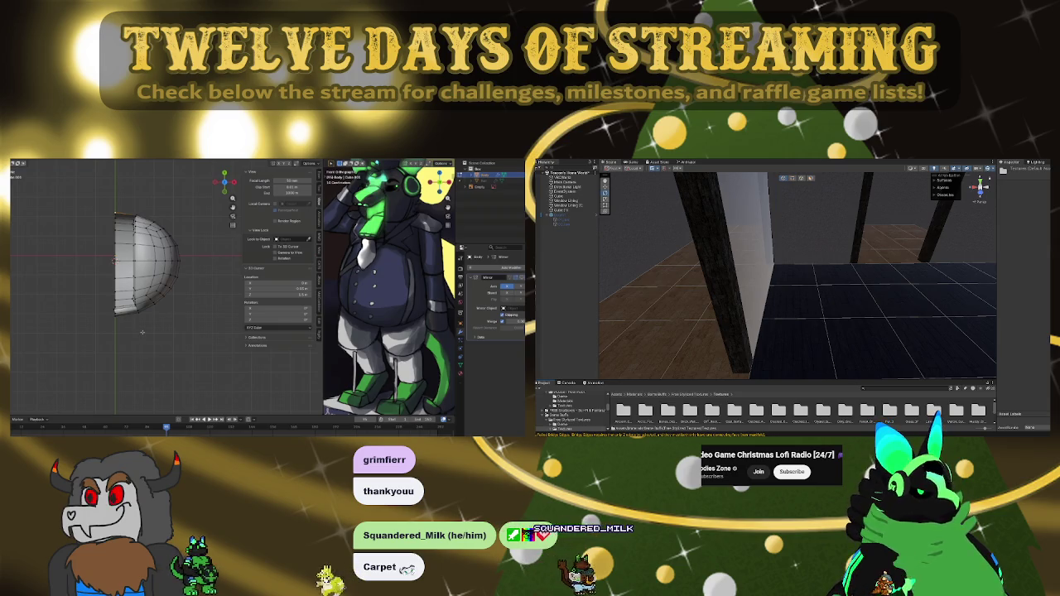
left_click(143, 334)
mouse_move(131, 324)
left_mouse_down()
mouse_move(277, 277)
mouse_move(161, 372)
left_mouse_up()
key("f")
key("e")
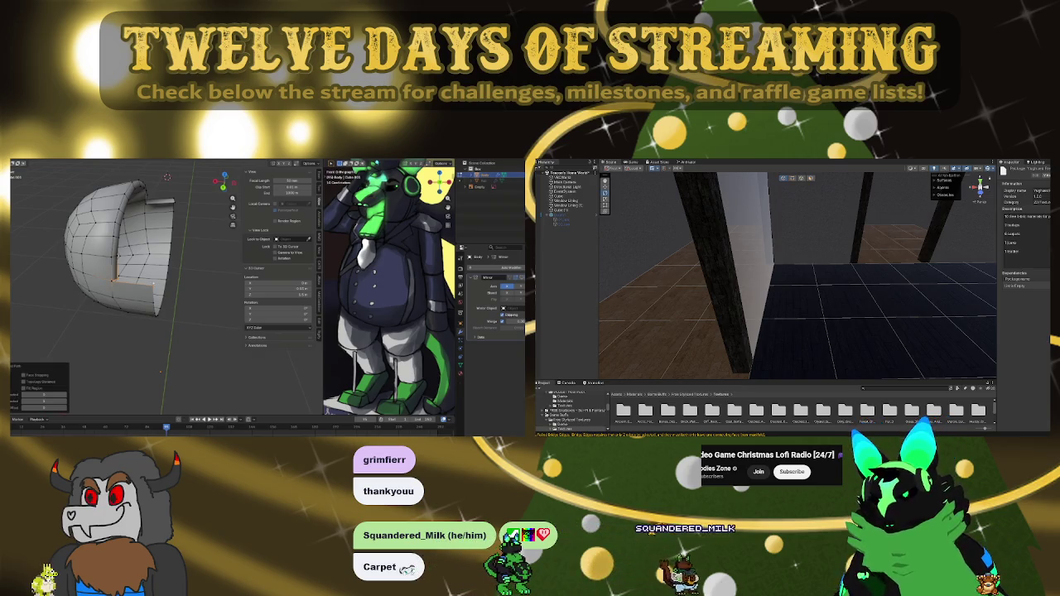
key("e")
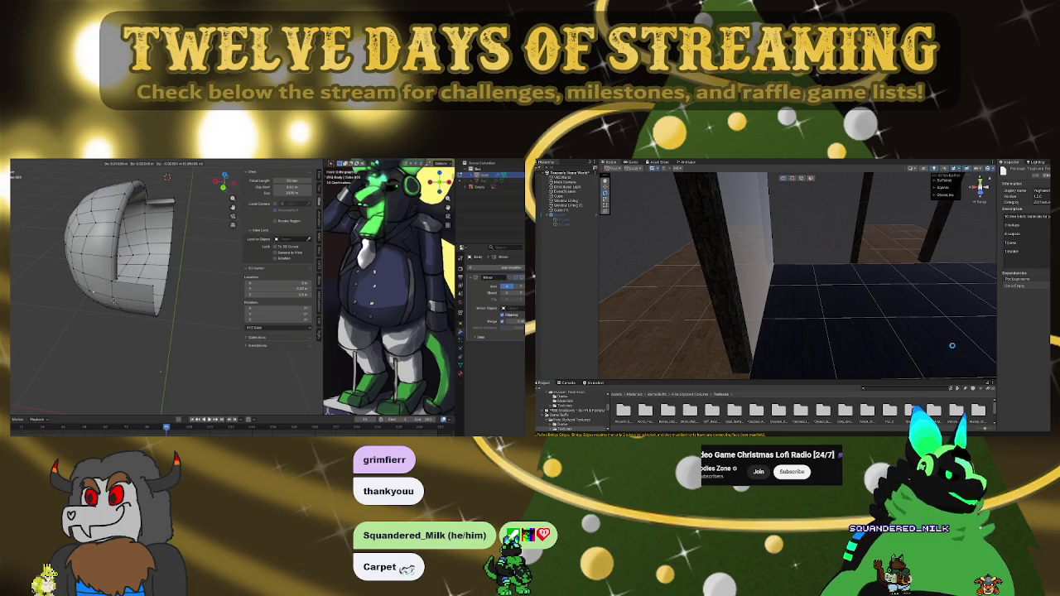
Step: Select the whole mesh, merge vertices by distance, then deselect everything
key("a")
key("m")
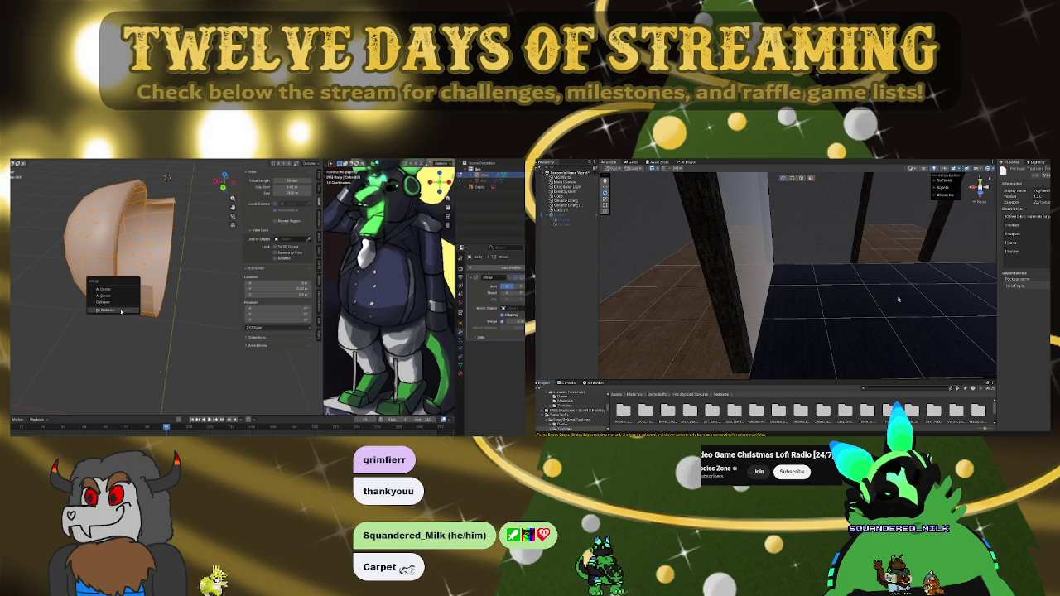
left_click(124, 309)
key("alt+a")
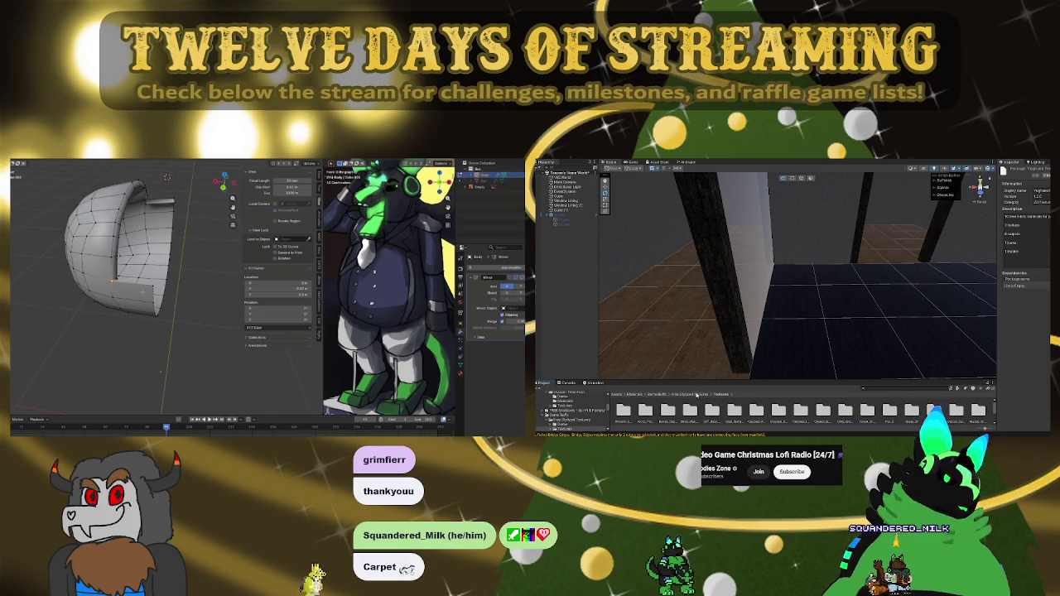
Step: Return to Assets and pick the Yughues folder; switch Blender to front, then top view
left_click(640, 397)
left_click(778, 410)
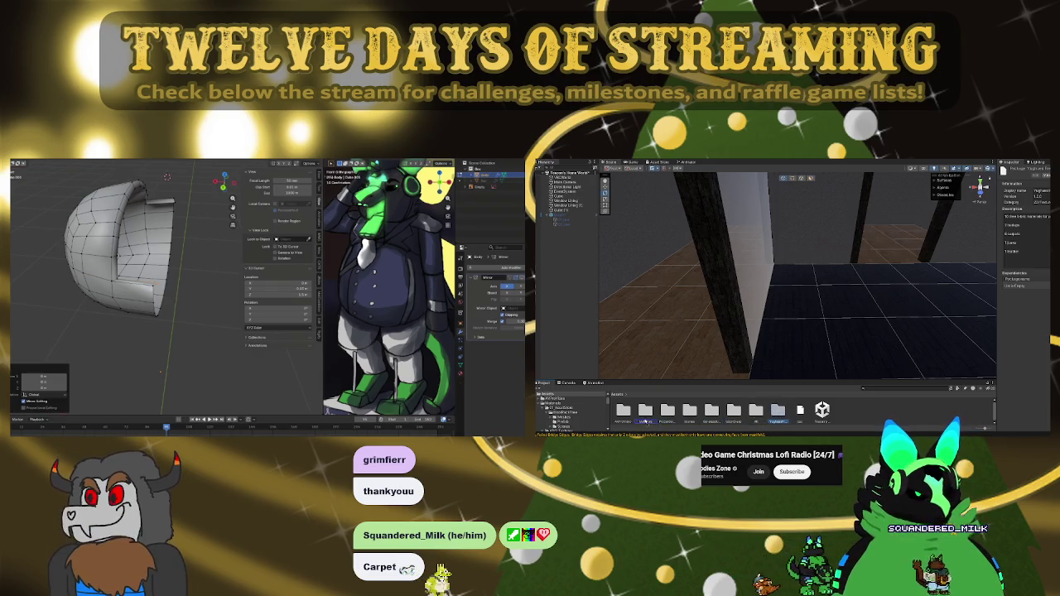
key("KP_1")
key("KP_7")
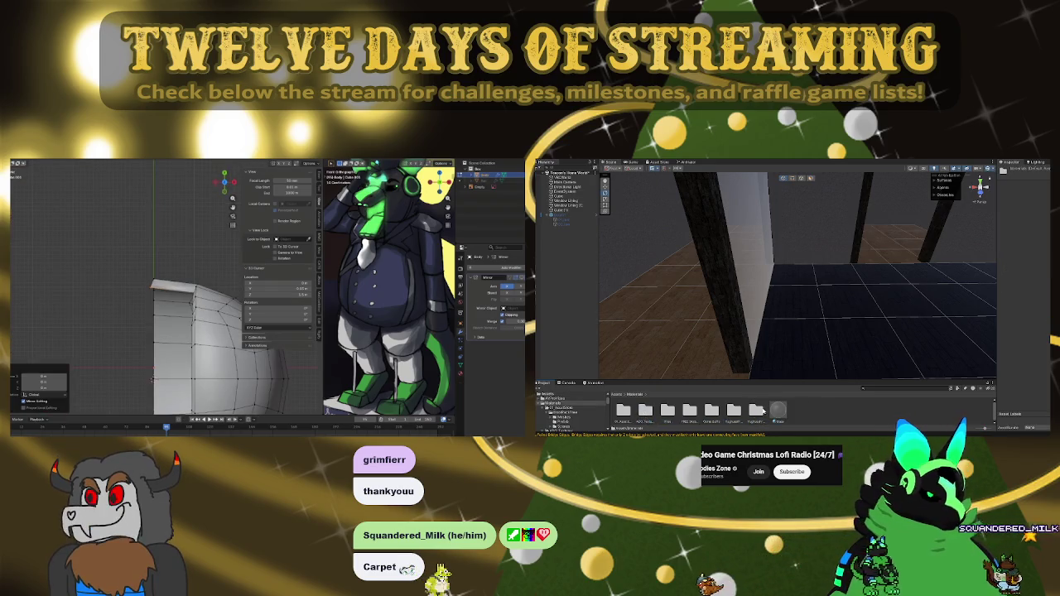
Step: Confirm the vertex move, then browse into the project's Materials folder and inspect a floor material
left_click(166, 288)
double_click(756, 412)
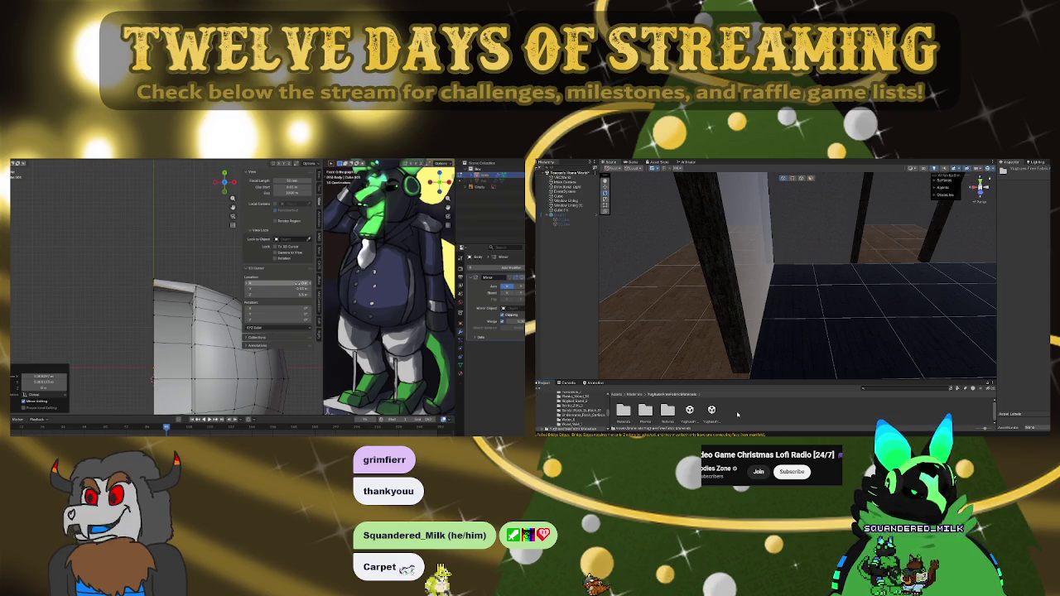
left_click_drag(750, 379, 751, 330)
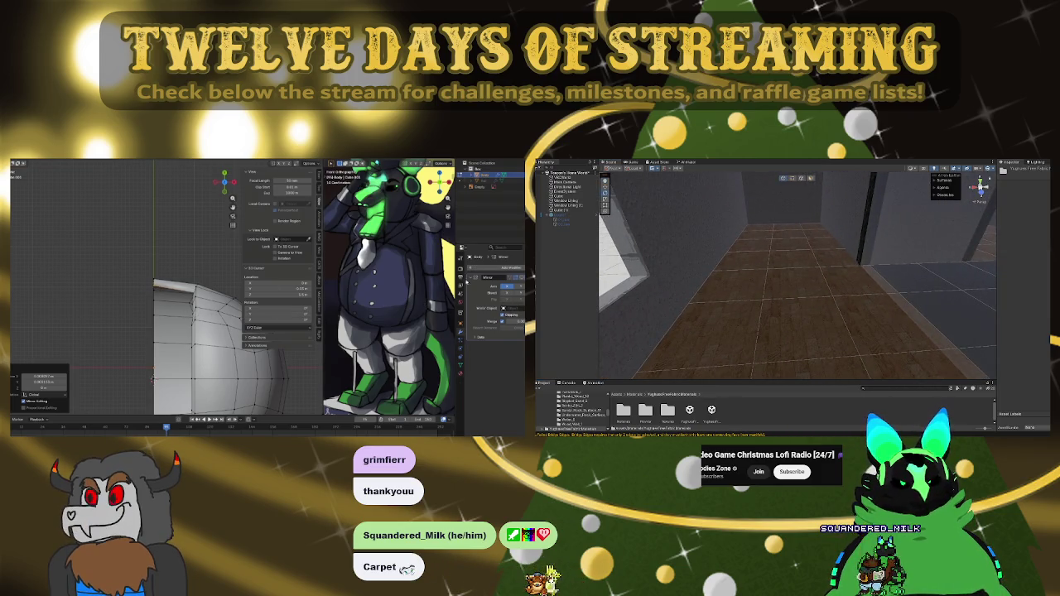
left_click(668, 410)
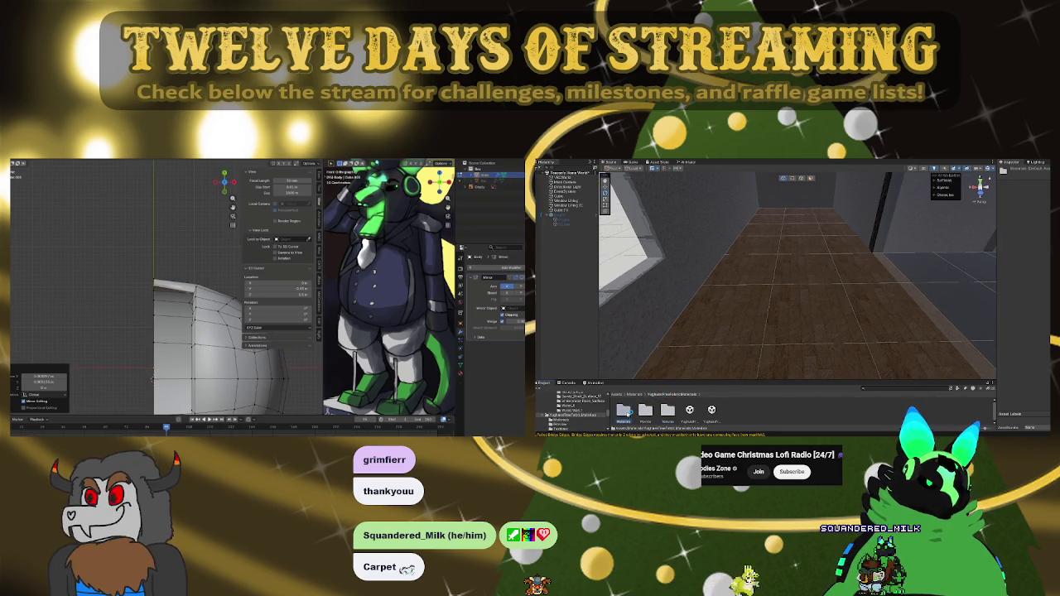
double_click(623, 410)
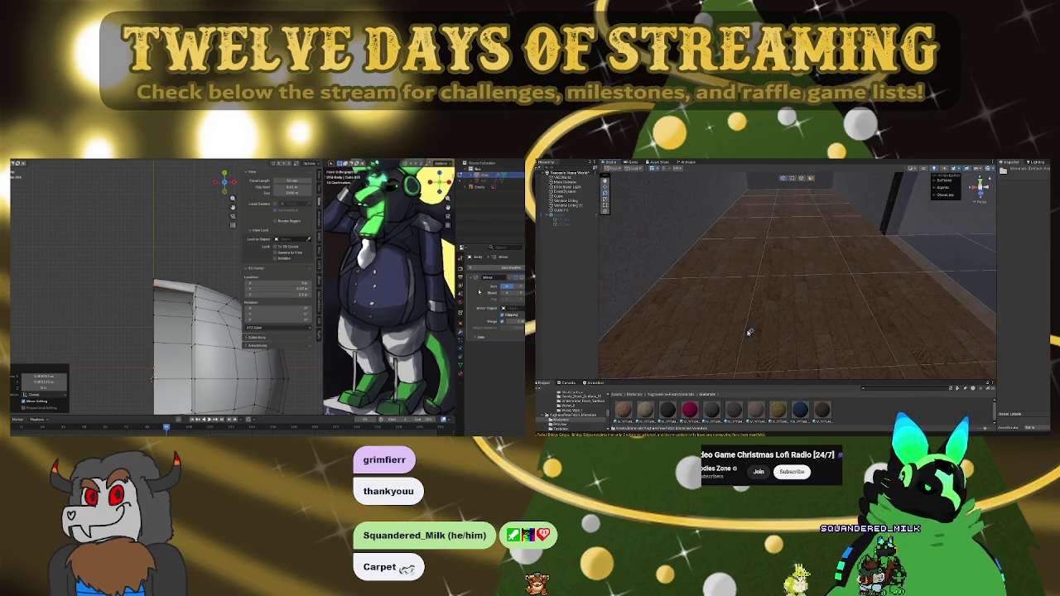
left_click(758, 416)
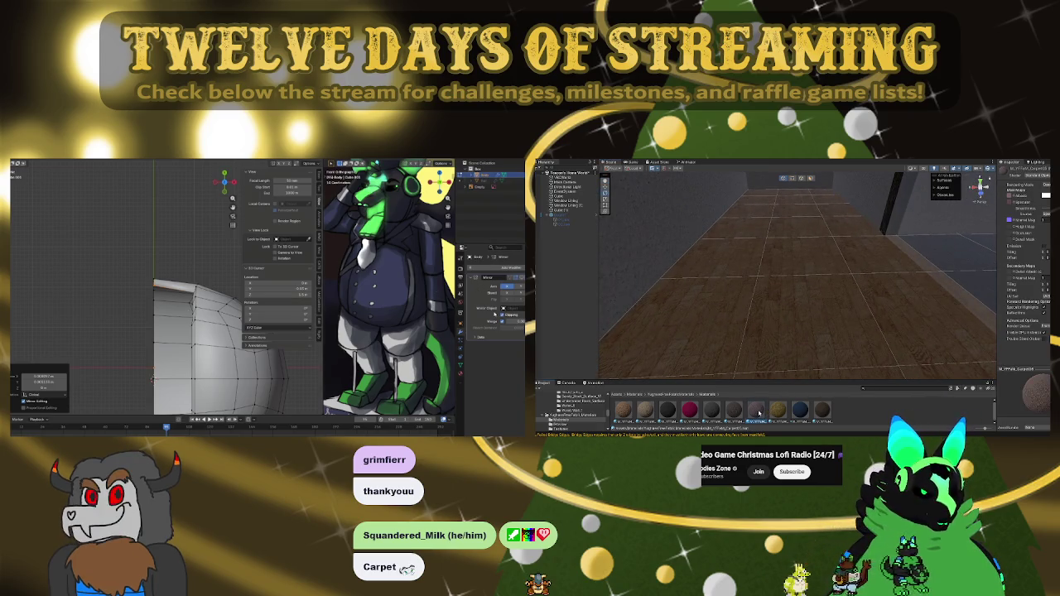
Step: Try brown and dark blue materials on the floor, undo the blue, and apply magenta carpet
left_click_drag(788, 323, 808, 295)
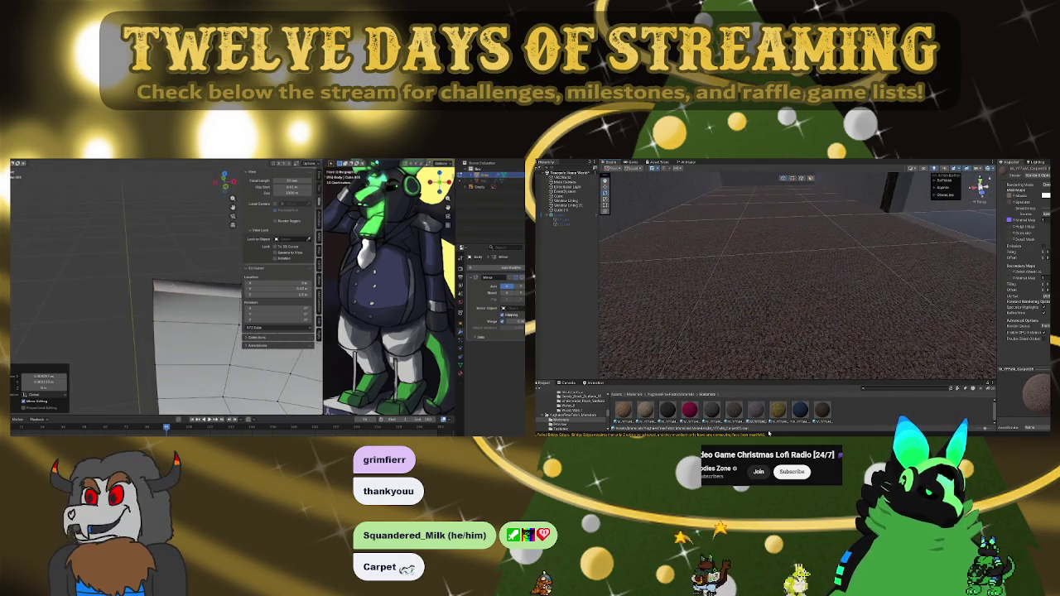
mouse_move(781, 414)
left_mouse_down()
mouse_move(805, 294)
mouse_move(790, 326)
mouse_move(787, 295)
left_mouse_up()
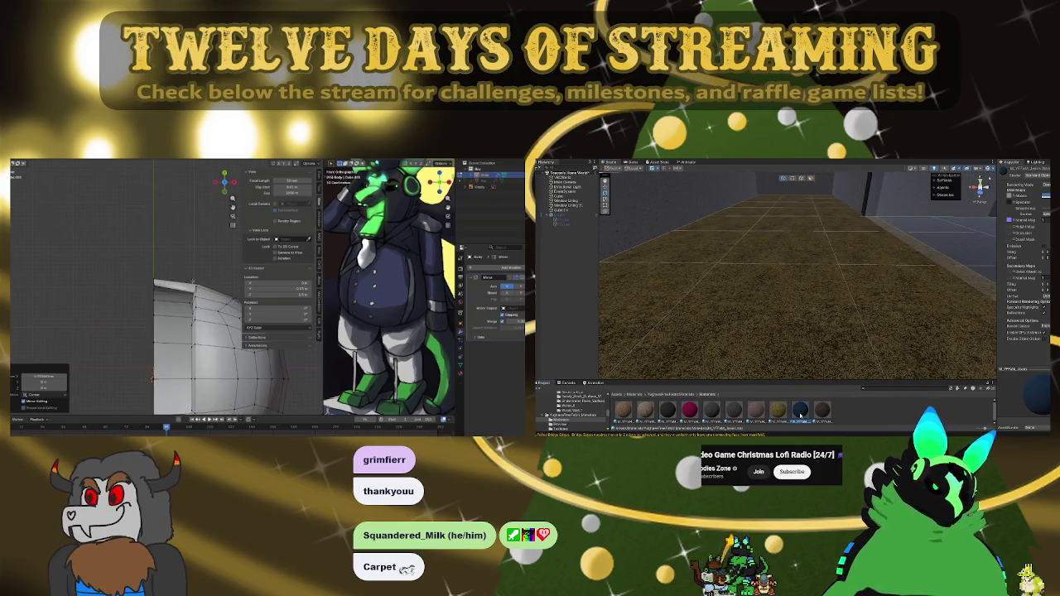
mouse_move(802, 415)
left_mouse_down()
mouse_move(789, 320)
mouse_move(802, 268)
left_mouse_up()
key("ctrl+z")
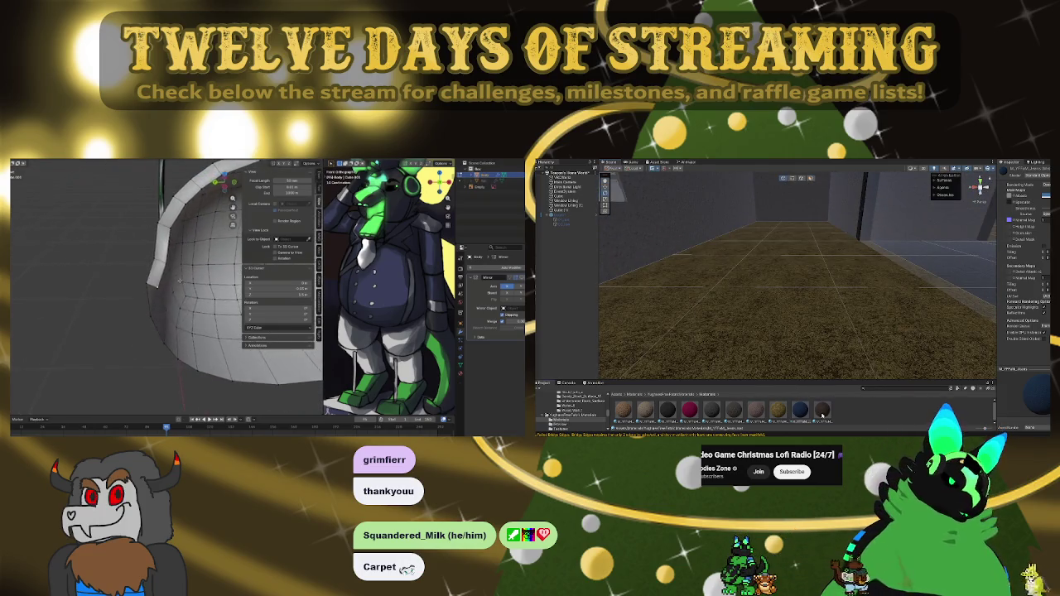
mouse_move(822, 415)
left_mouse_down()
mouse_move(795, 331)
mouse_move(707, 411)
mouse_move(803, 304)
left_mouse_up()
scroll(803, 303, "up", 5)
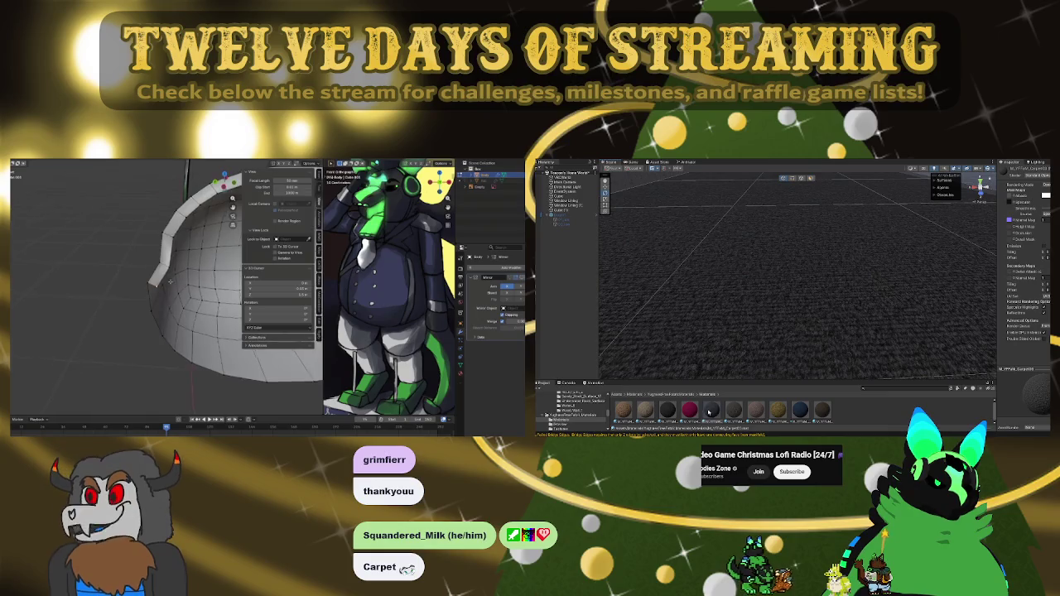
left_click_drag(691, 411, 847, 298)
Step: Inspect the magenta floor from around the room, then select the booth's outer wall
mouse_move(162, 297)
left_mouse_down()
mouse_move(182, 292)
mouse_move(141, 289)
mouse_move(155, 285)
left_mouse_up()
mouse_move(750, 299)
left_mouse_down()
mouse_move(694, 264)
mouse_move(740, 233)
mouse_move(715, 230)
mouse_move(710, 260)
left_mouse_up()
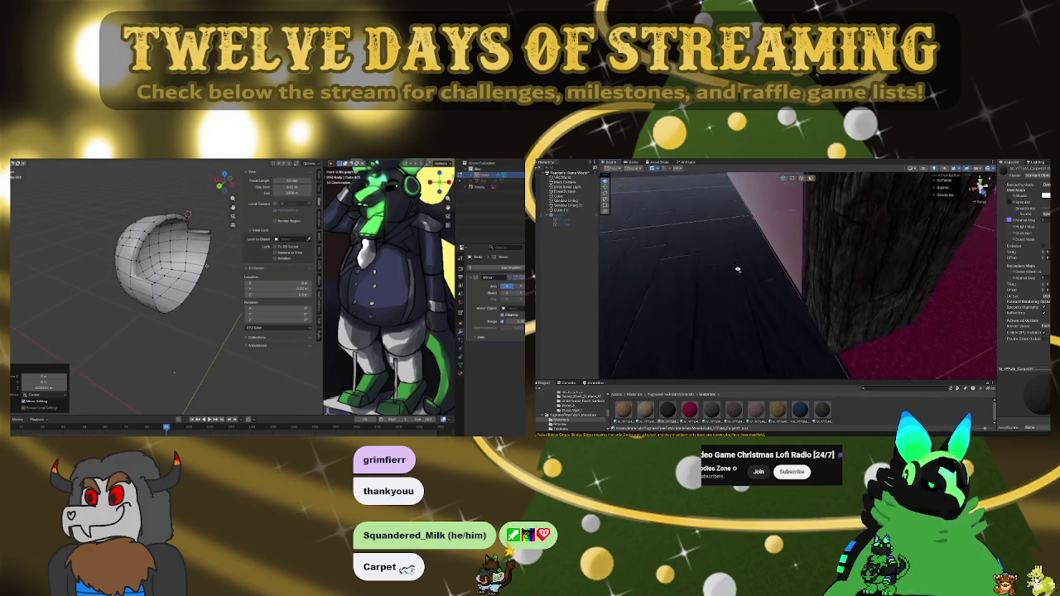
mouse_move(747, 234)
left_mouse_down()
mouse_move(724, 220)
mouse_move(858, 295)
mouse_move(756, 295)
mouse_move(800, 226)
left_mouse_up()
left_click_drag(775, 291, 884, 256)
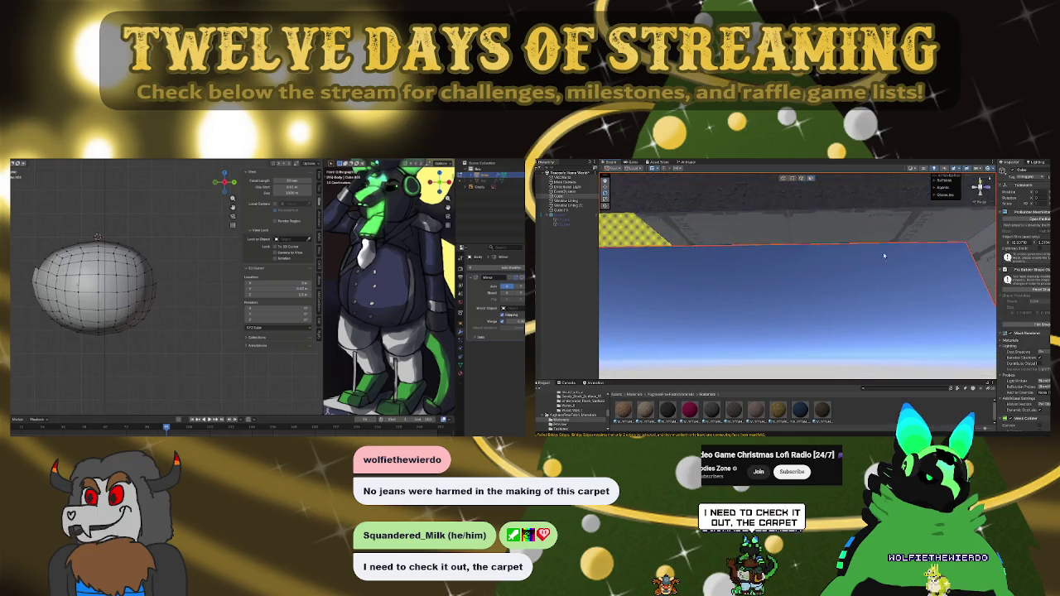
mouse_move(810, 259)
left_mouse_down()
mouse_move(823, 349)
mouse_move(771, 271)
left_mouse_up()
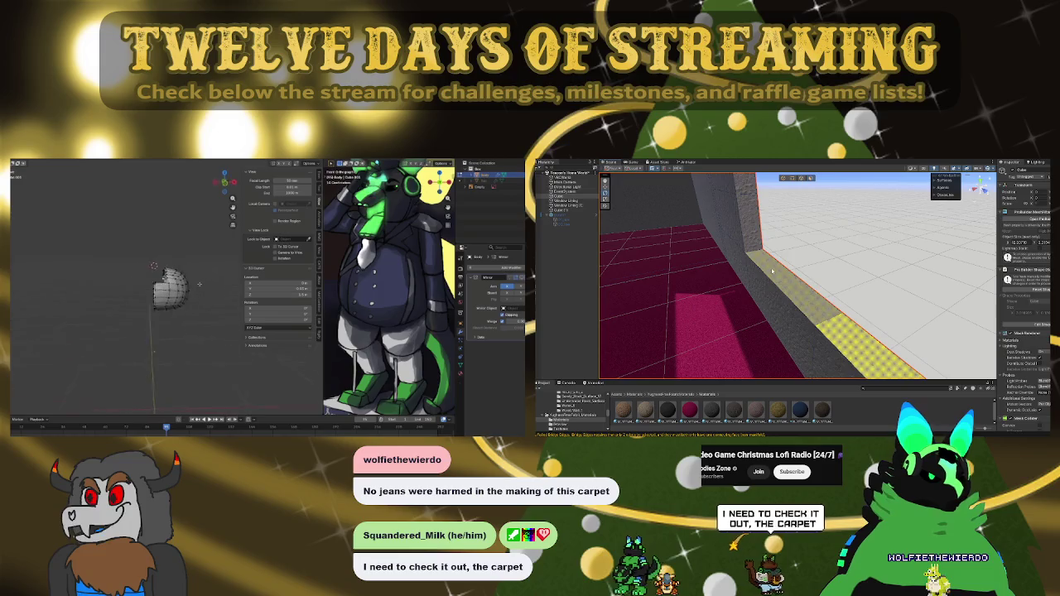
left_click_drag(754, 222, 848, 247)
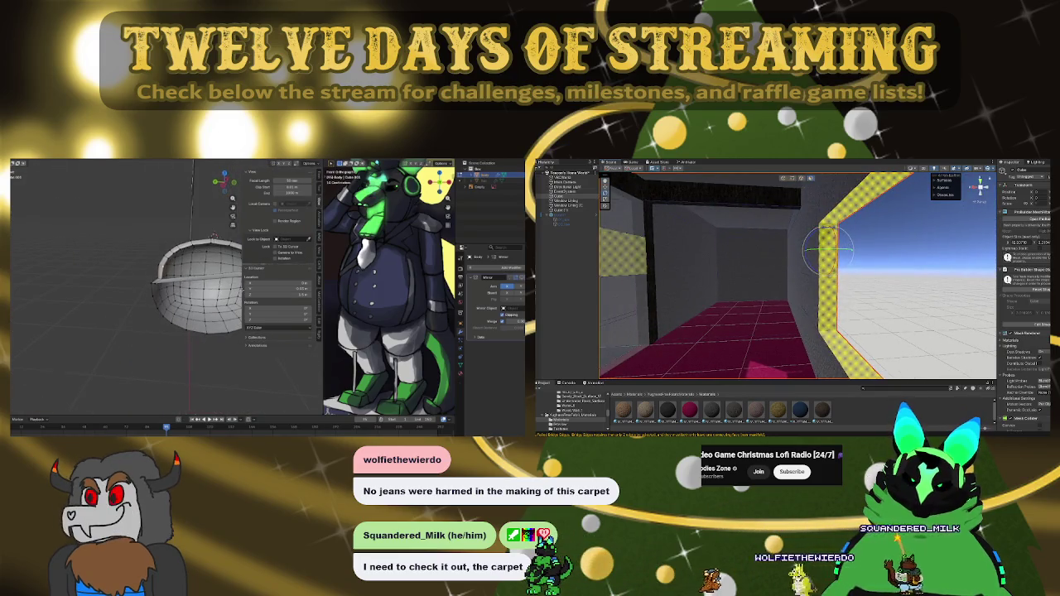
mouse_move(829, 274)
left_mouse_down()
mouse_move(746, 279)
mouse_move(931, 279)
mouse_move(912, 281)
left_mouse_up()
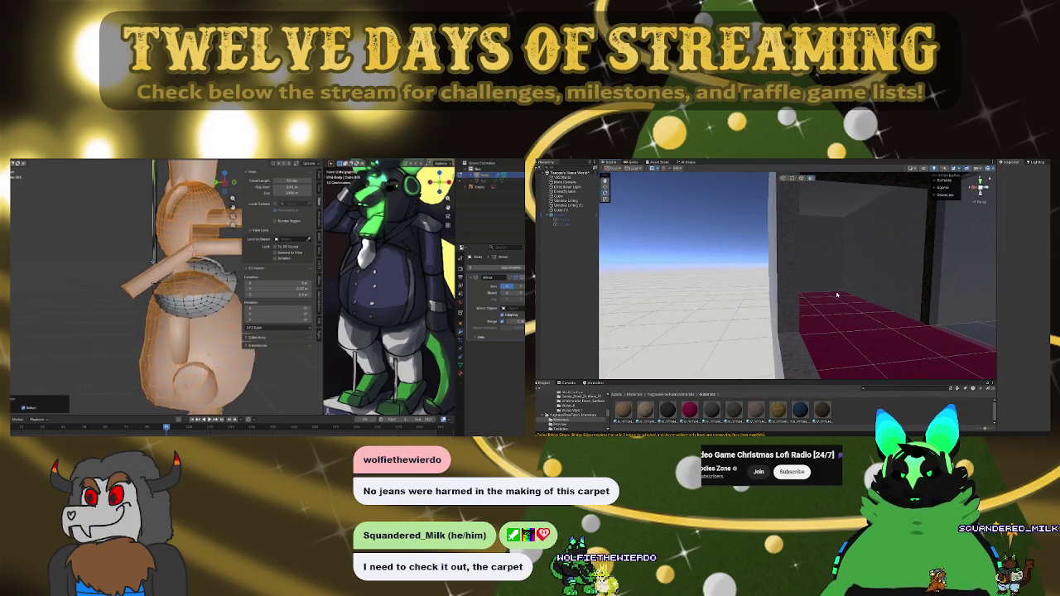
mouse_move(837, 295)
left_mouse_down()
mouse_move(927, 327)
mouse_move(897, 279)
left_mouse_up()
left_click(897, 279)
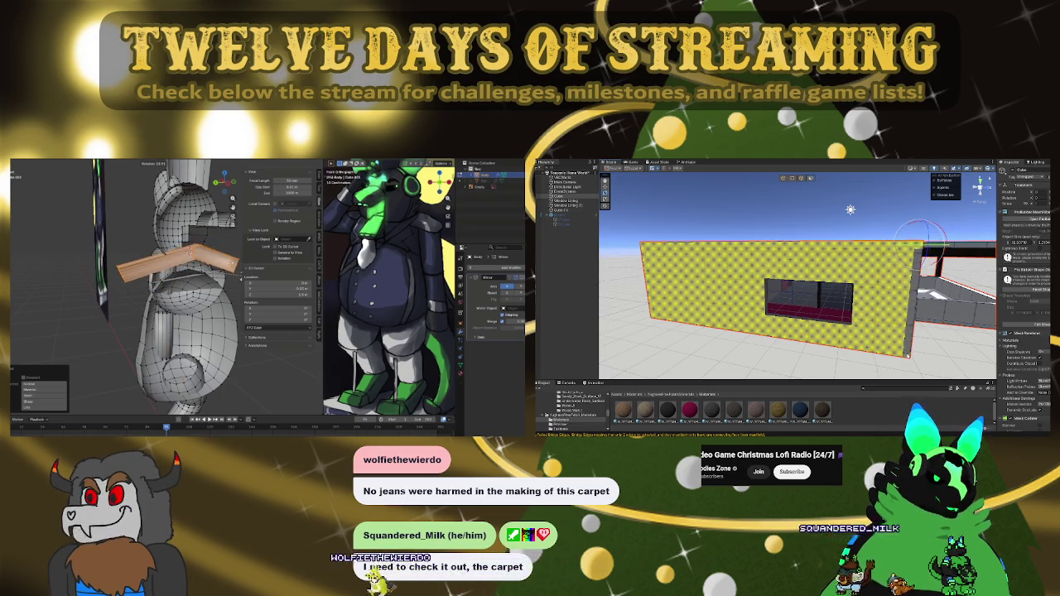
Step: Select a wall face, then select most of the booth wall's faces from another angle
left_click_drag(943, 289, 797, 310)
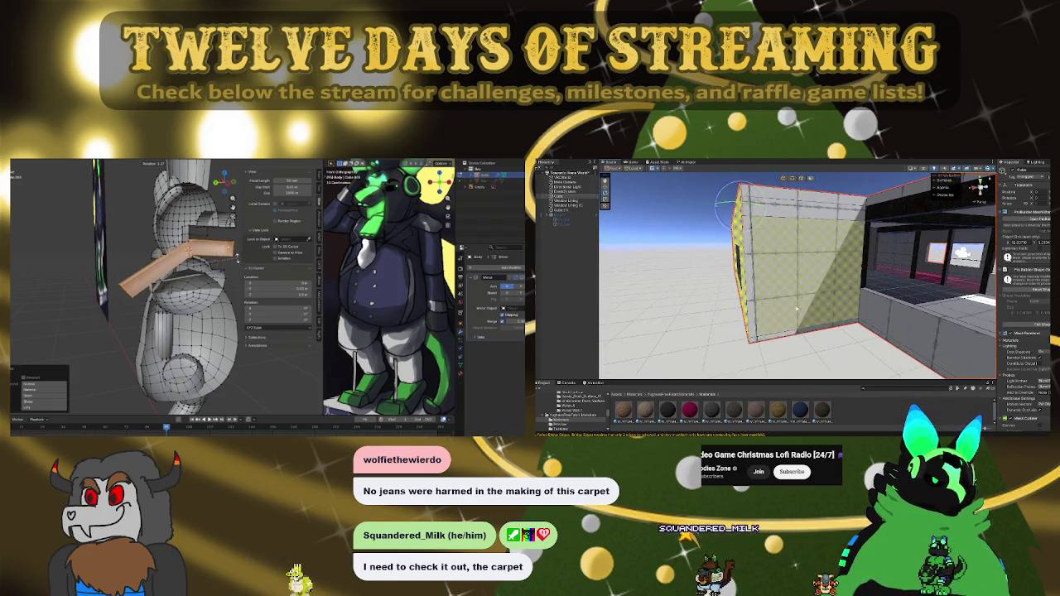
left_click(759, 303)
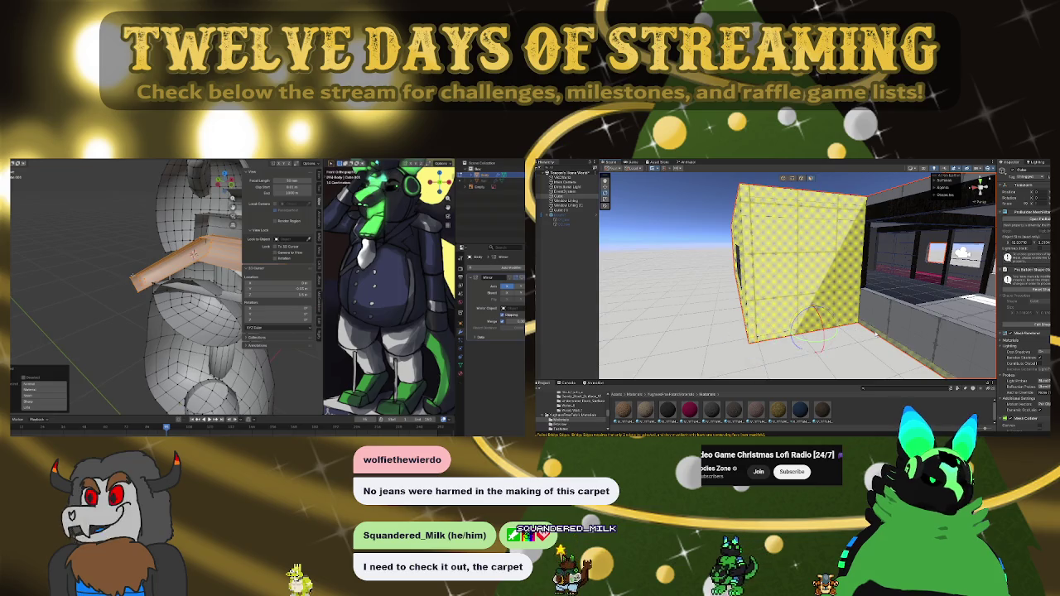
mouse_move(875, 333)
left_mouse_down()
mouse_move(888, 323)
mouse_move(845, 348)
left_mouse_up()
mouse_move(837, 310)
left_mouse_down()
mouse_move(749, 302)
mouse_move(756, 310)
left_mouse_up()
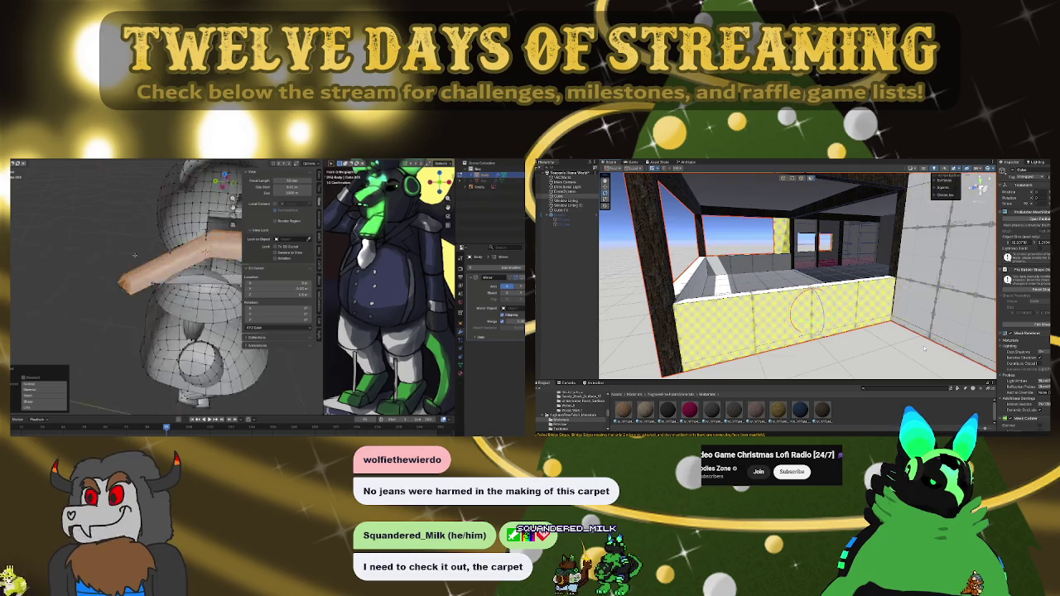
mouse_move(742, 341)
left_mouse_down()
mouse_move(853, 346)
mouse_move(824, 261)
mouse_move(982, 347)
mouse_move(827, 361)
left_mouse_up()
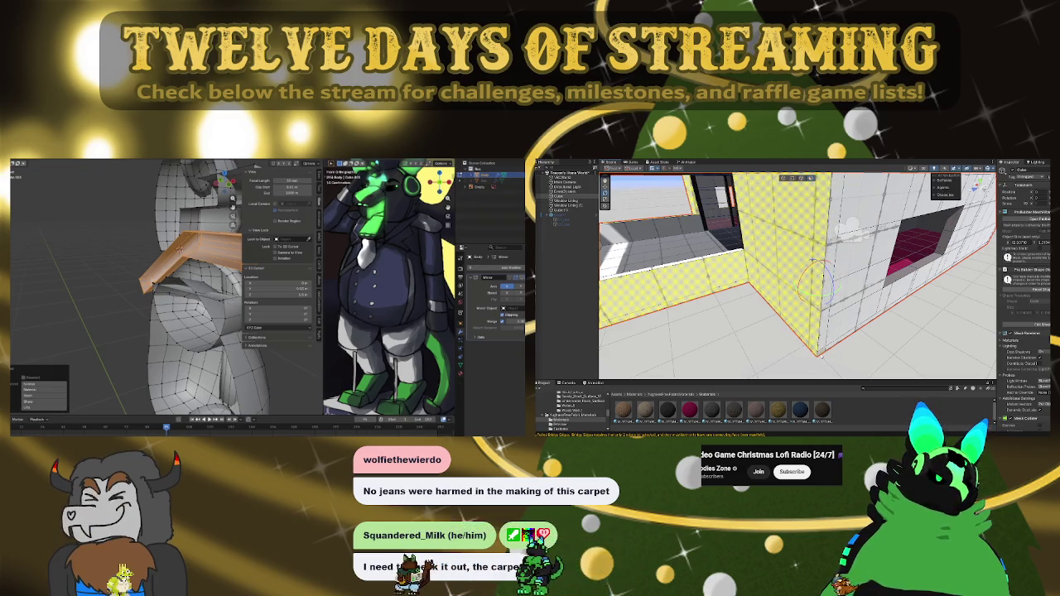
left_click_drag(817, 278, 823, 225)
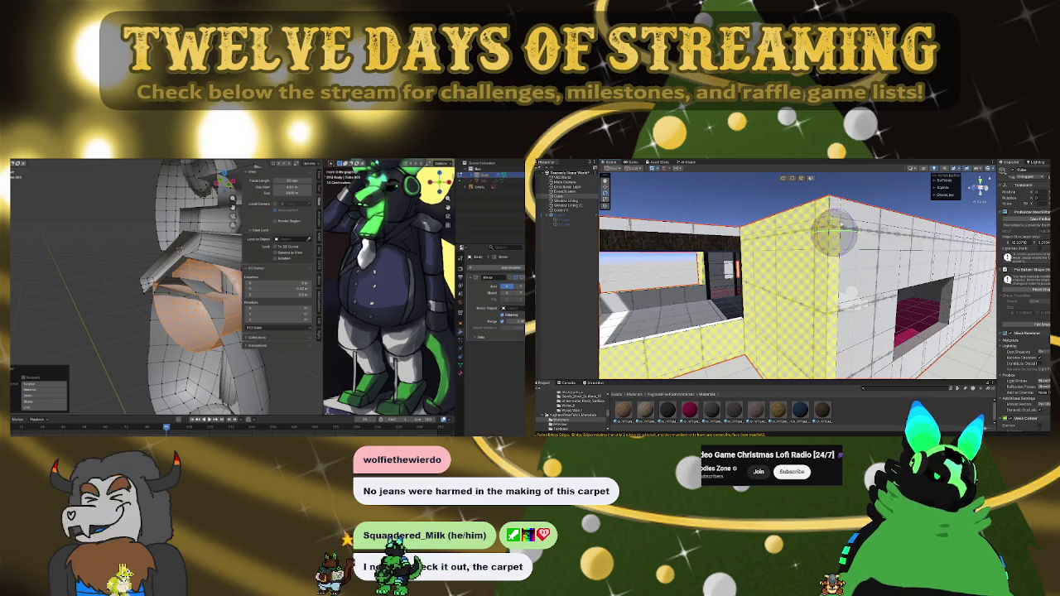
mouse_move(832, 203)
left_mouse_down()
mouse_move(697, 231)
mouse_move(768, 255)
left_mouse_up()
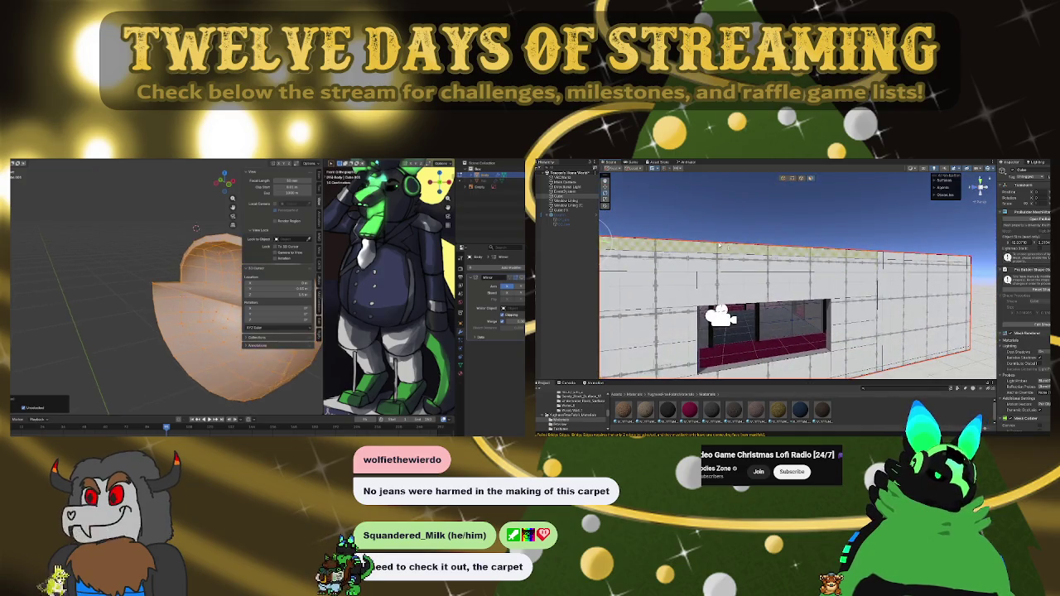
left_click(919, 296)
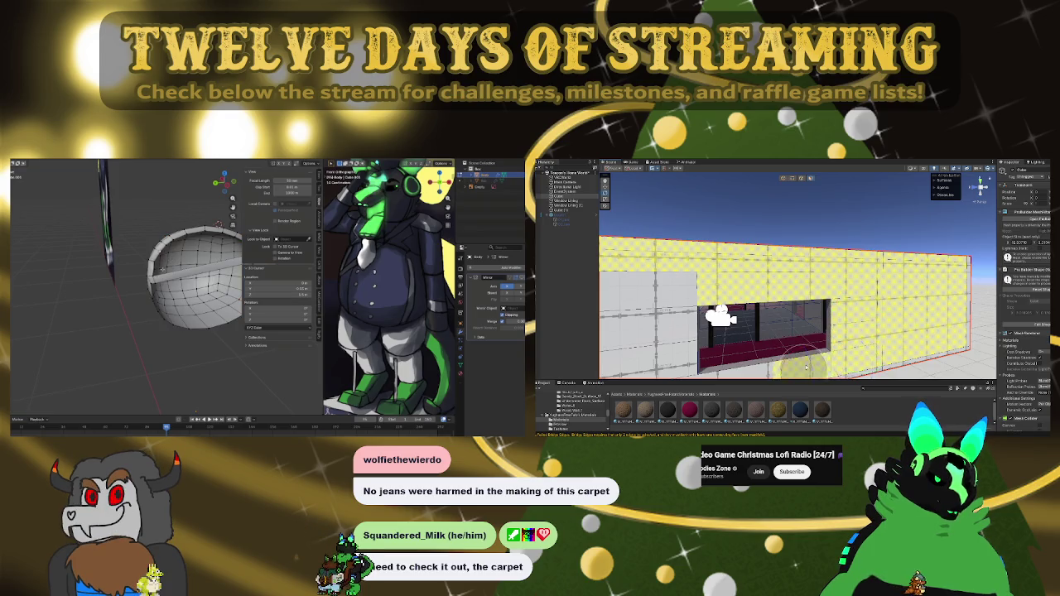
Step: Add the long side's middle face and the top edge strip to the wall selection
left_click_drag(791, 283, 763, 265)
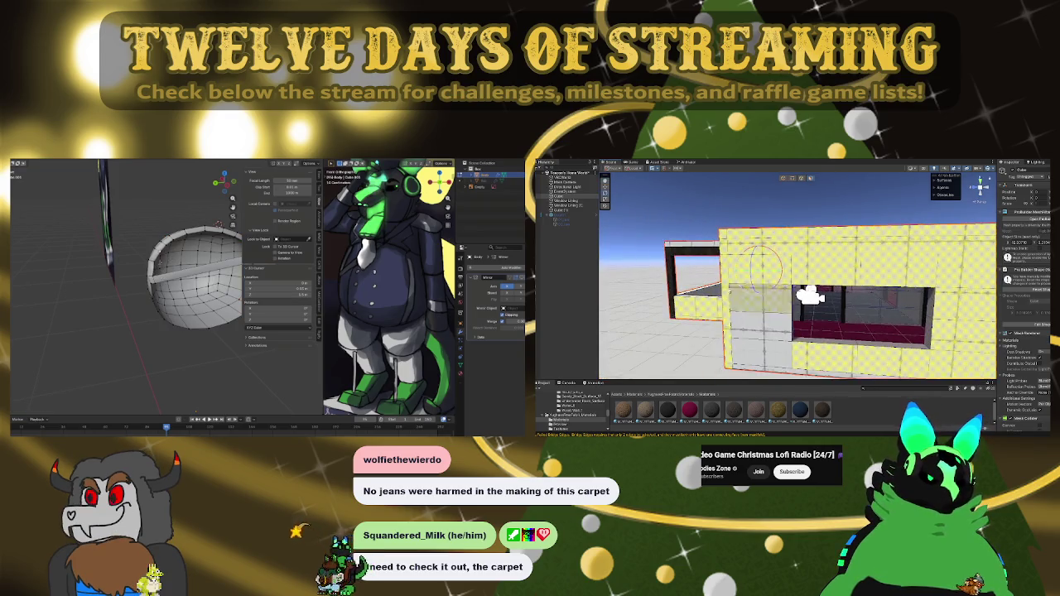
mouse_move(792, 373)
left_mouse_down()
mouse_move(827, 346)
mouse_move(755, 348)
left_mouse_up()
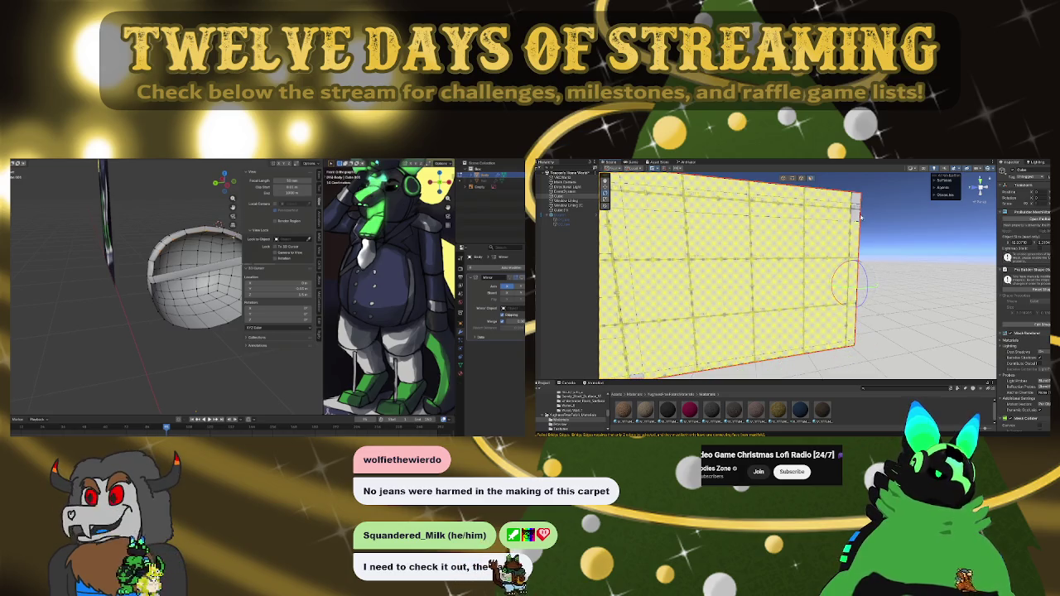
left_click_drag(922, 257, 908, 269)
left_click_drag(704, 197, 767, 248)
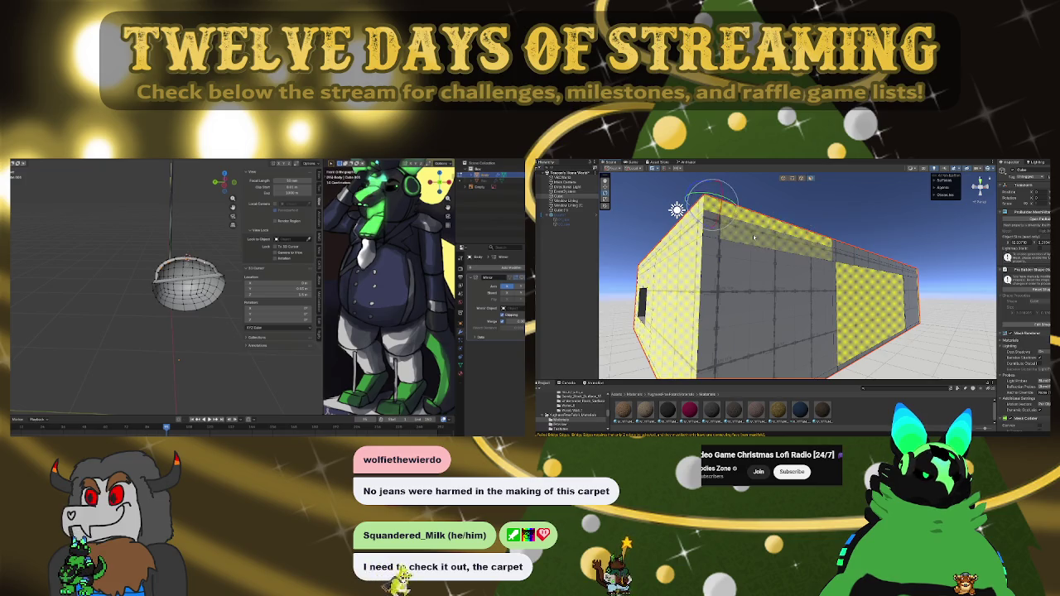
left_click_drag(713, 232, 810, 294)
left_click(789, 319, "shift")
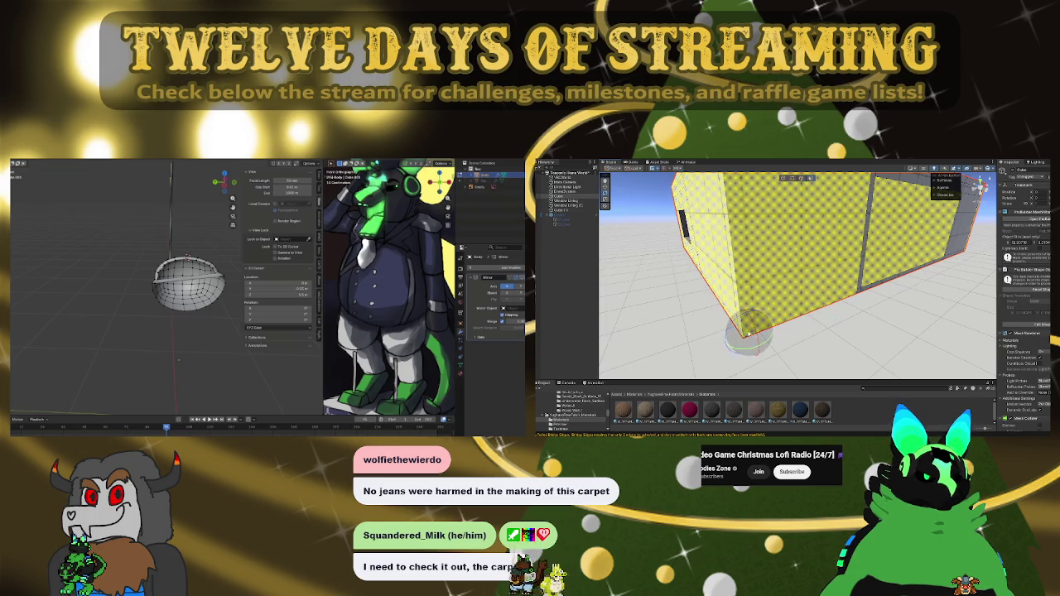
left_click_drag(866, 246, 754, 256)
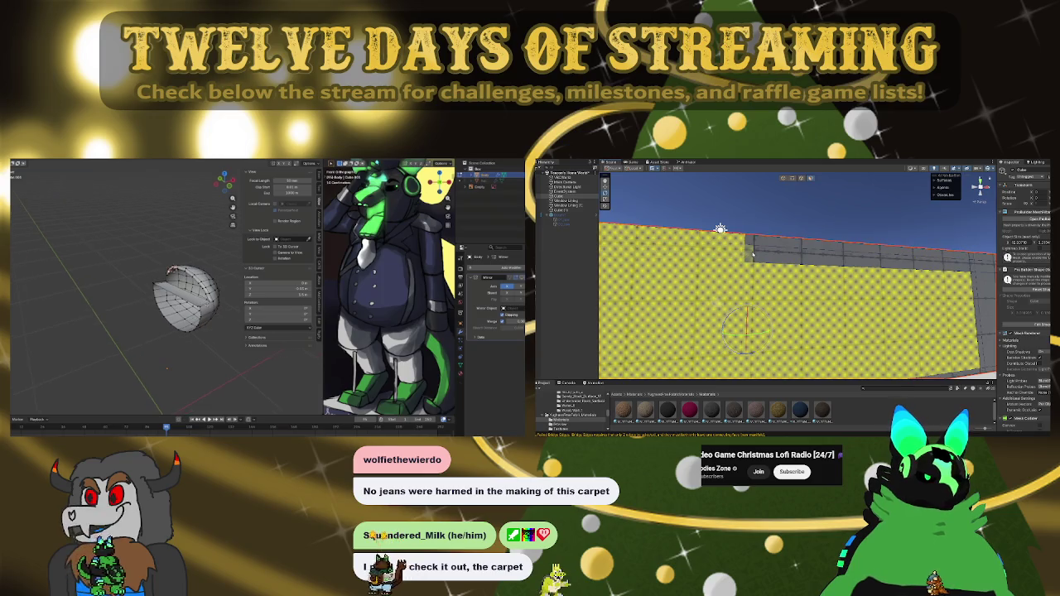
left_click(788, 246, "shift")
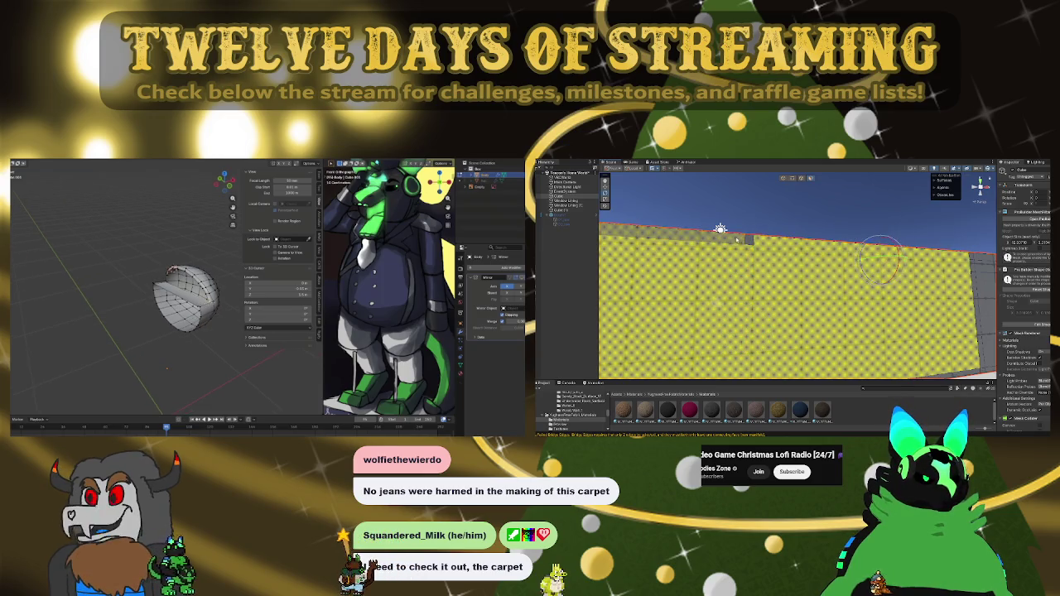
mouse_move(764, 253)
left_mouse_down()
mouse_move(820, 341)
mouse_move(845, 352)
left_mouse_up()
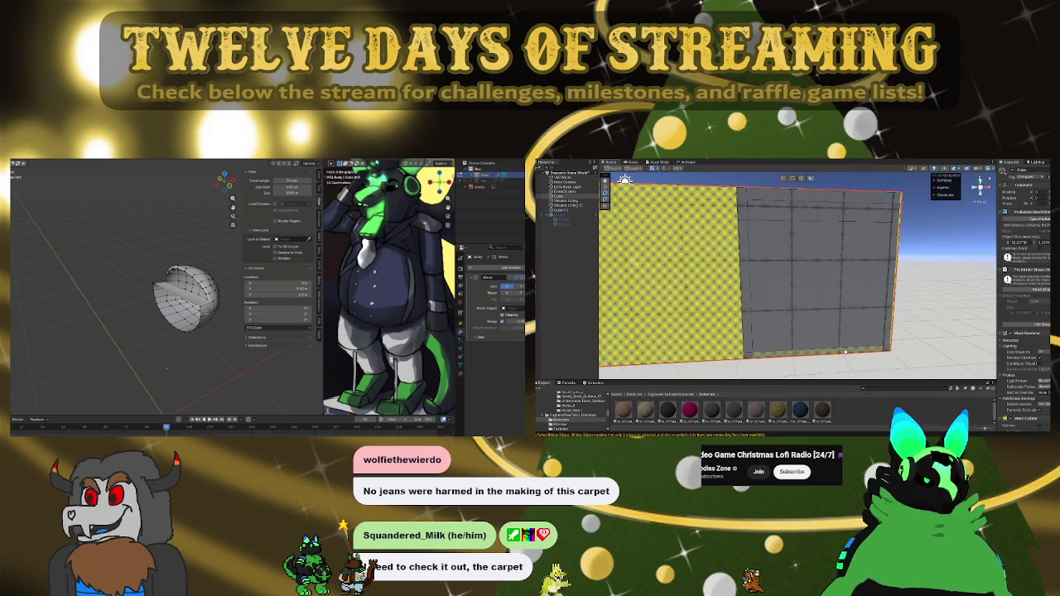
left_click(878, 323, "shift")
left_click(820, 273, "shift")
left_click(762, 332, "shift")
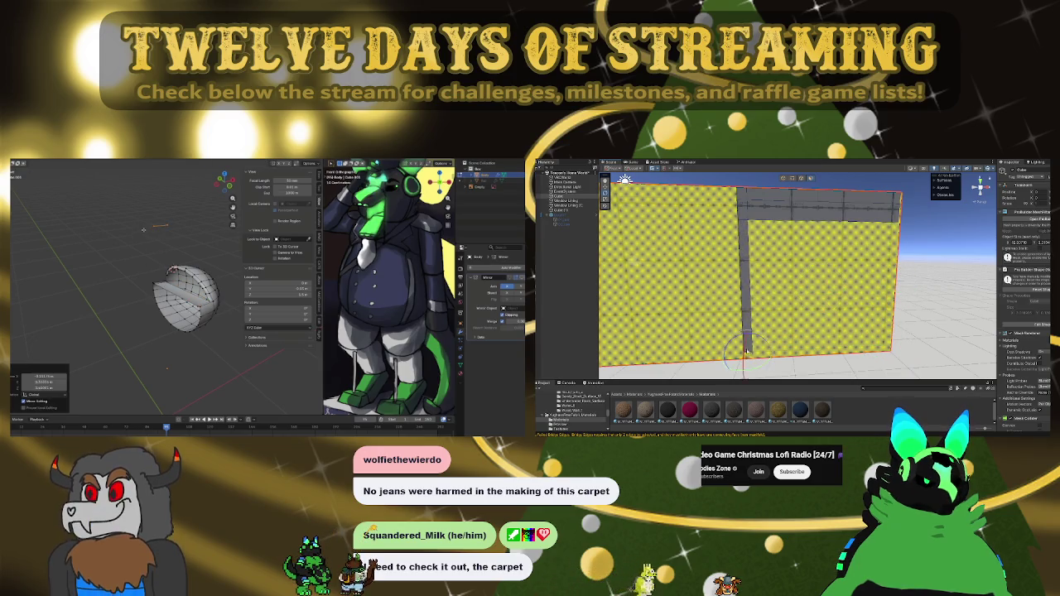
left_click(746, 340, "shift")
left_click(816, 195, "shift")
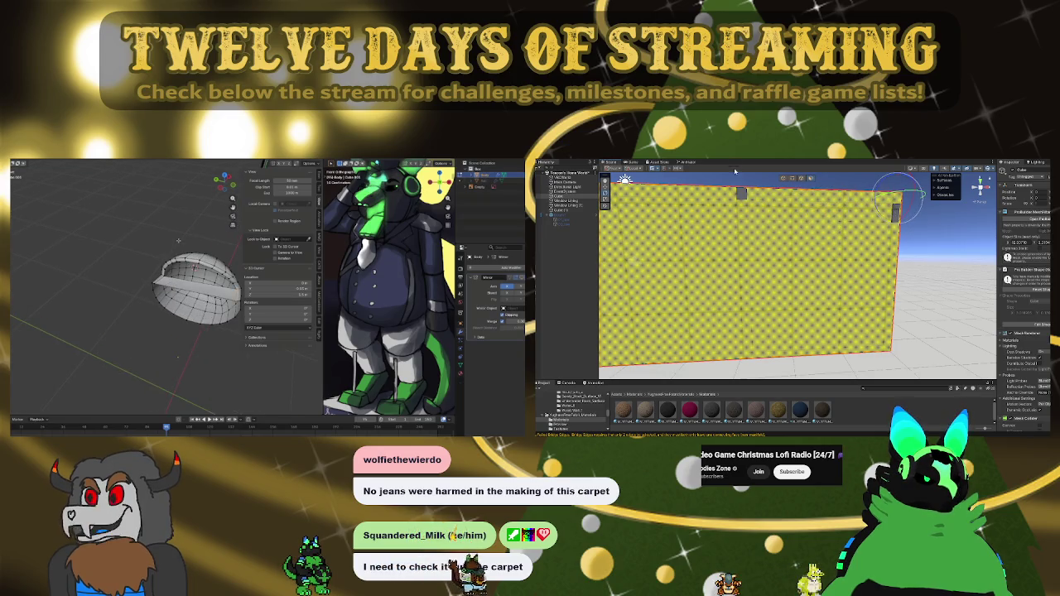
mouse_move(982, 270)
left_mouse_down()
mouse_move(831, 256)
mouse_move(980, 263)
mouse_move(796, 274)
left_mouse_up()
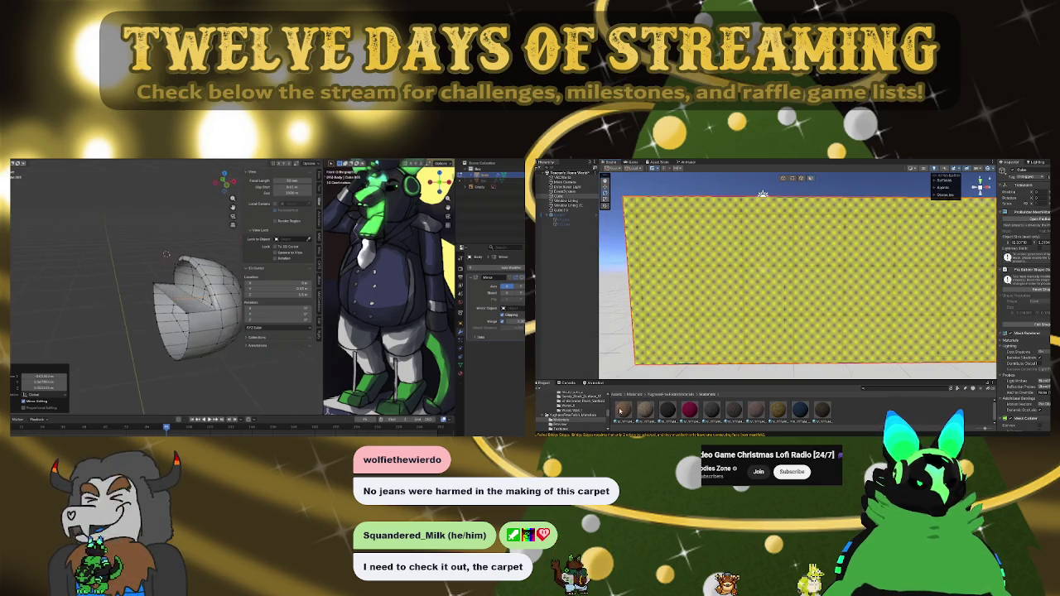
mouse_move(622, 411)
left_mouse_down()
mouse_move(707, 262)
mouse_move(723, 322)
mouse_move(874, 288)
mouse_move(739, 363)
left_mouse_up()
key("ctrl+z")
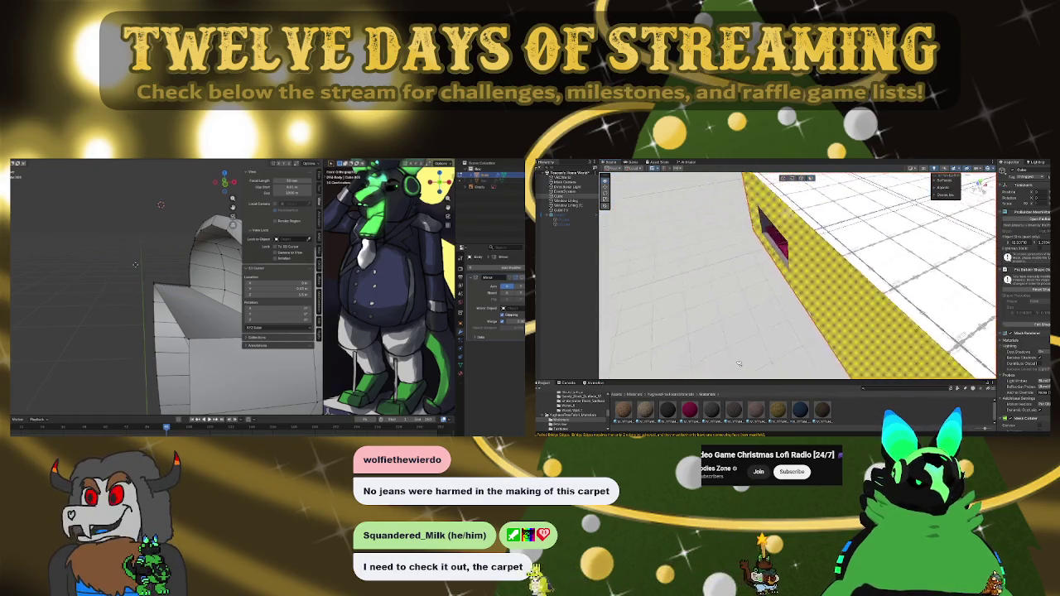
key("f")
left_click(77, 166)
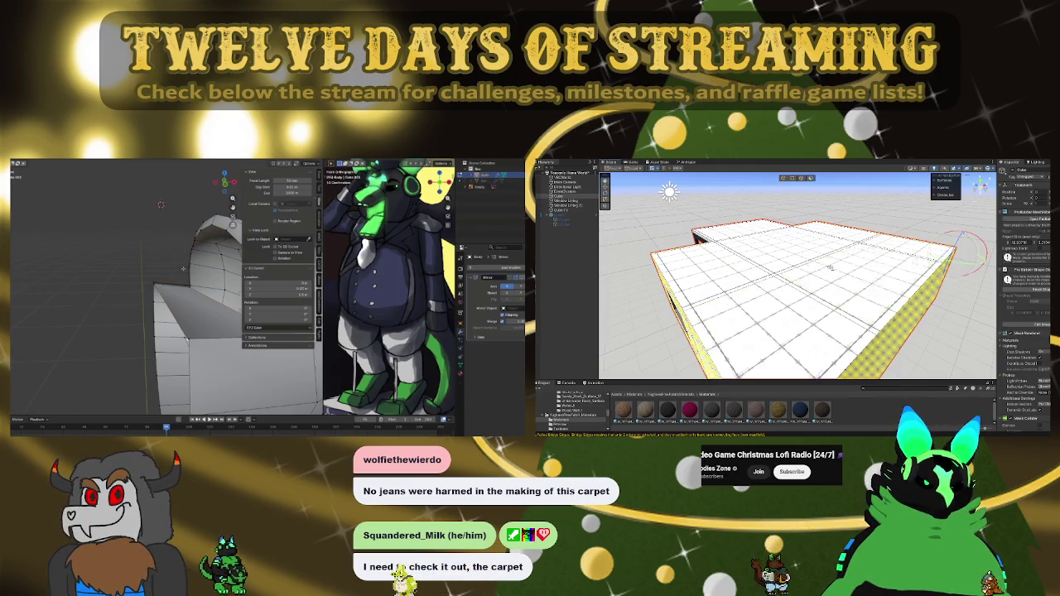
left_click_drag(786, 317, 769, 262)
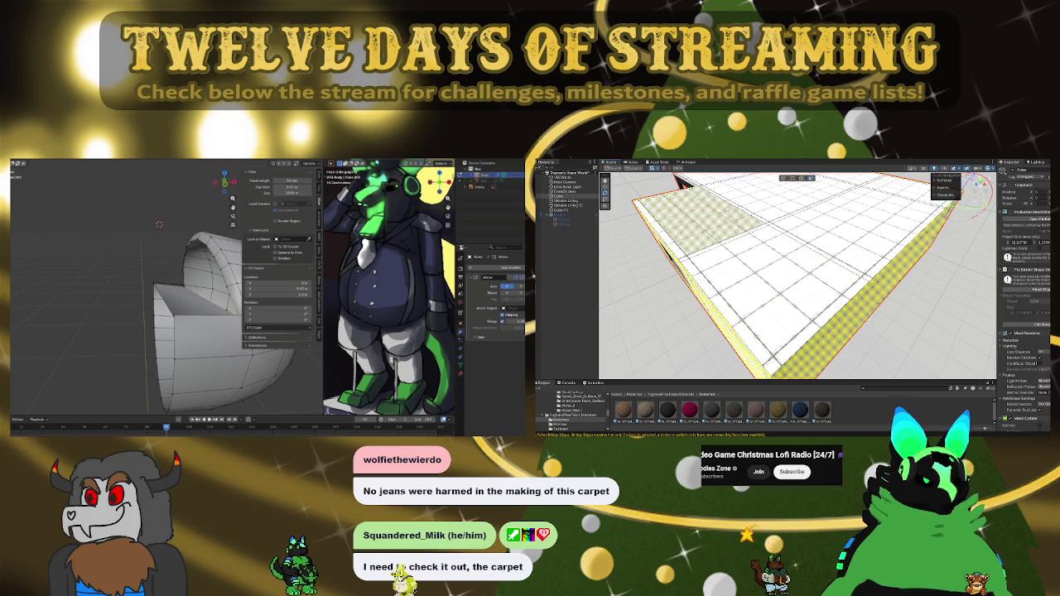
key("ctrl+z")
key("ctrl+shift+z")
key("ctrl+z")
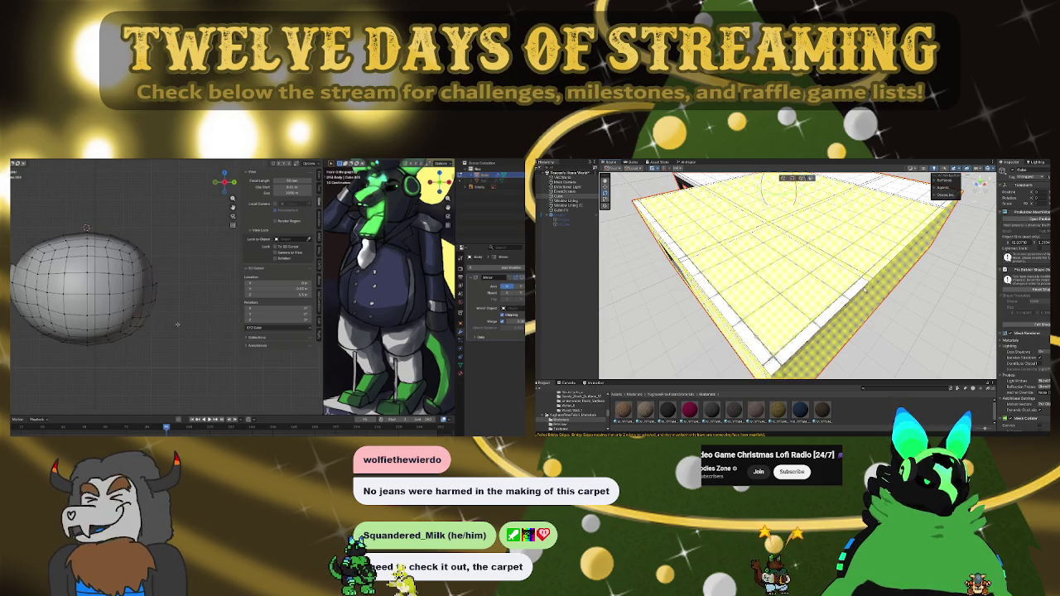
key("ctrl+shift+z")
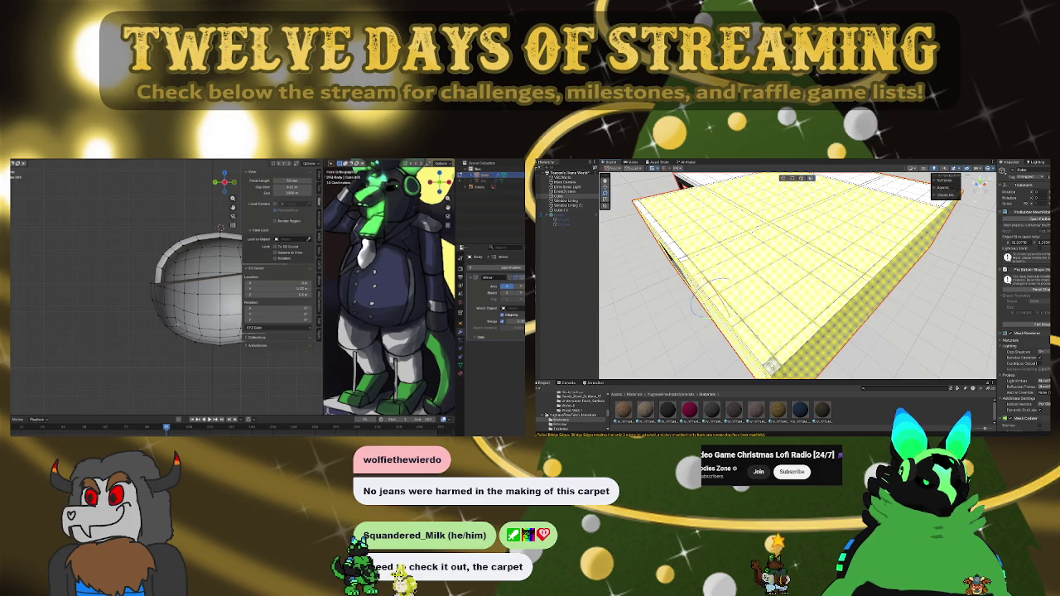
key("ctrl+z")
mouse_move(681, 263)
left_mouse_down()
mouse_move(721, 312)
mouse_move(773, 235)
left_mouse_up()
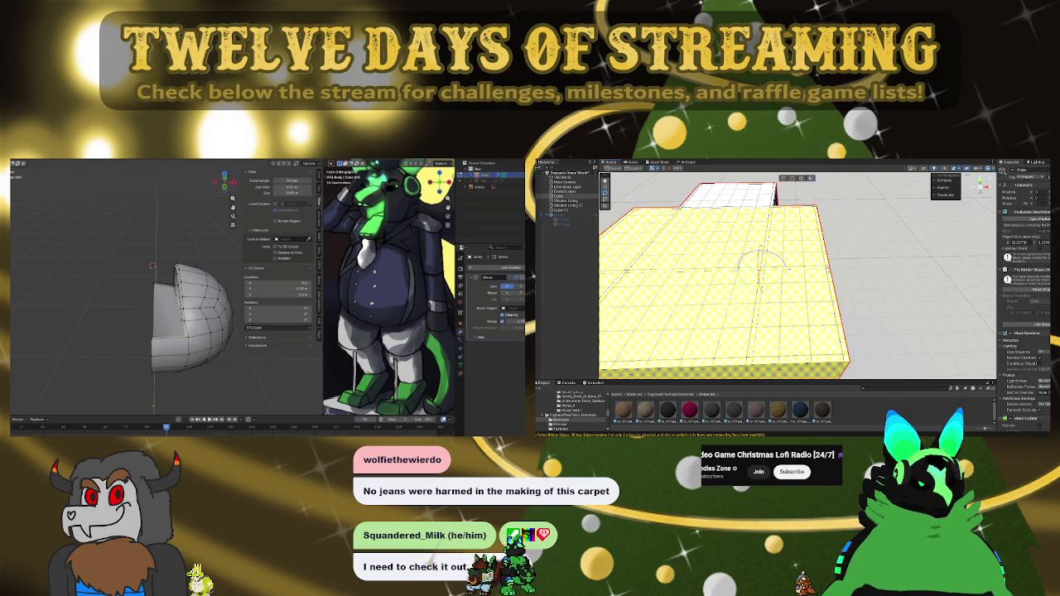
left_click_drag(884, 304, 690, 310)
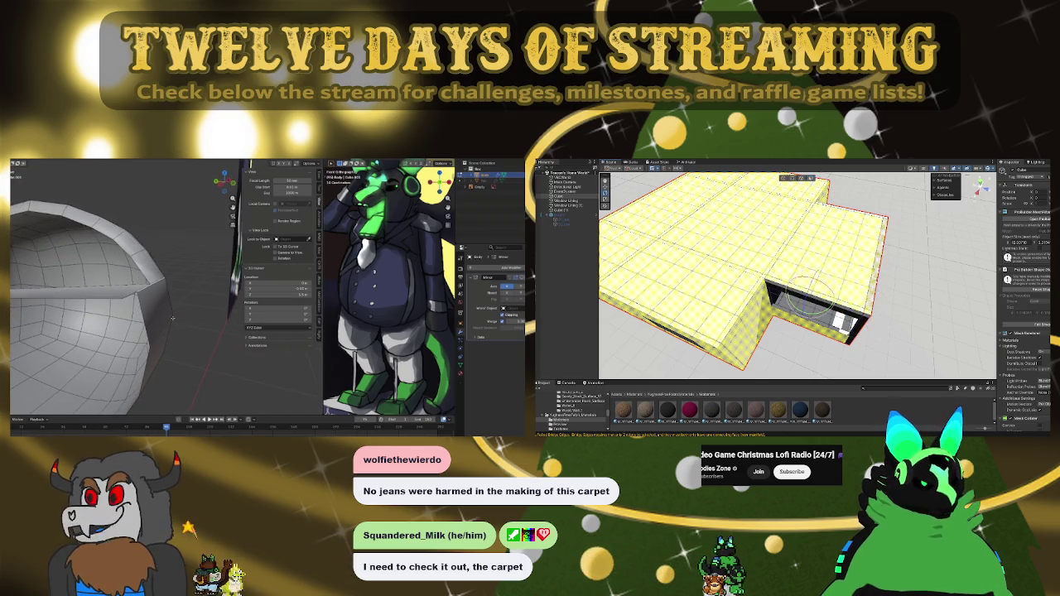
scroll(909, 289, "up", 3)
left_click_drag(908, 289, 944, 214)
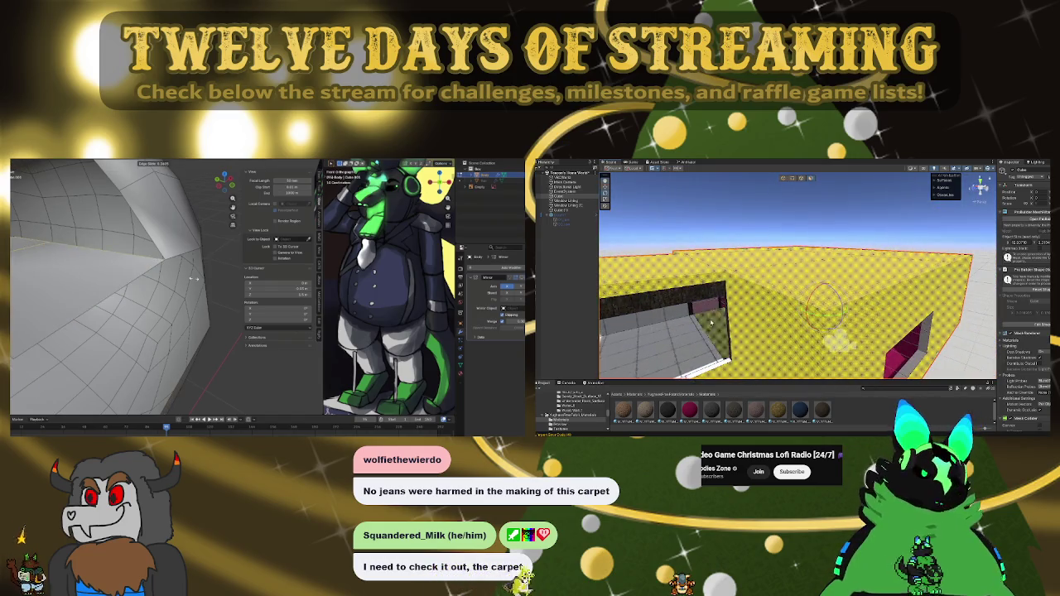
Step: Slide the edge loop along the arch, clear the mesh selection, and open a project subfolder
left_click_drag(194, 279, 141, 273)
left_click(636, 394)
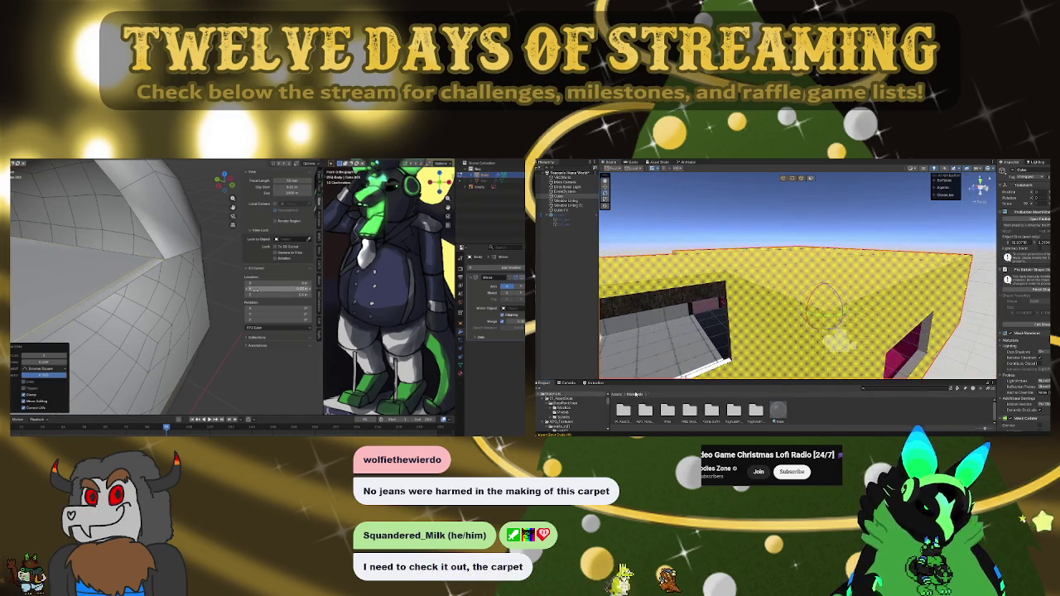
key("alt+a")
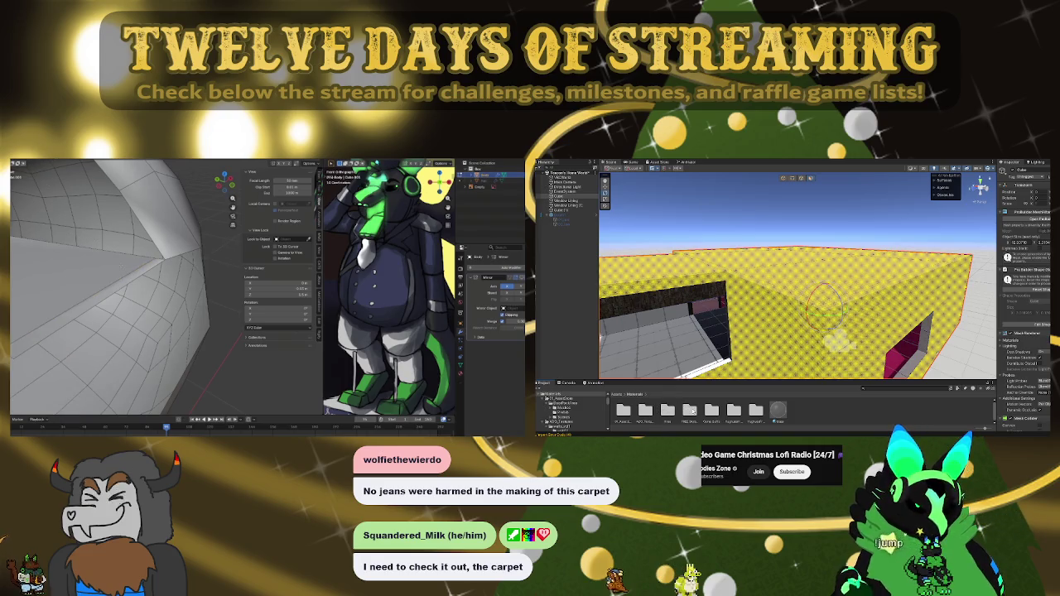
key("x")
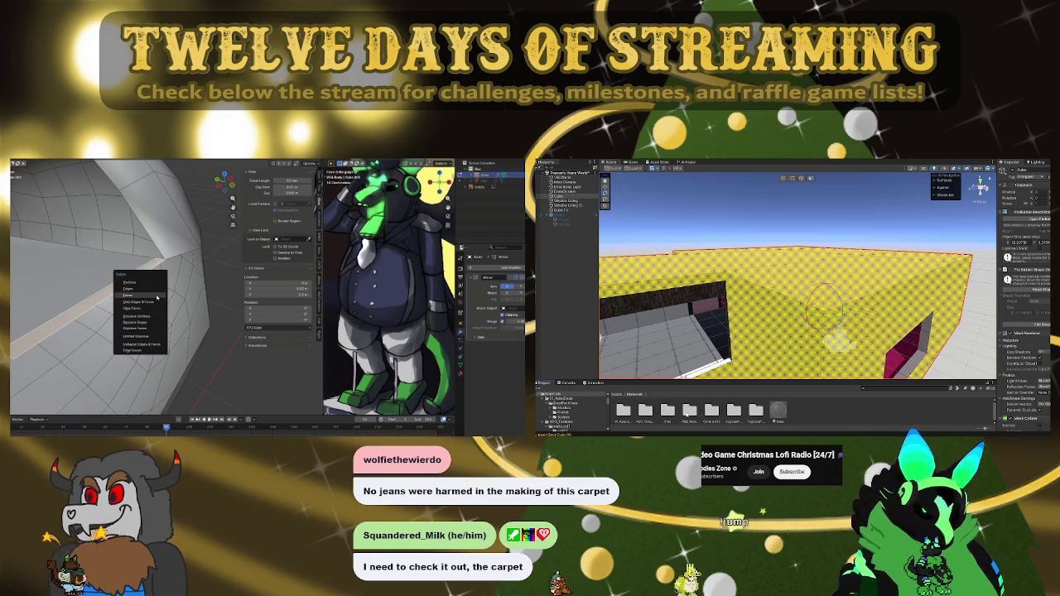
double_click(734, 412)
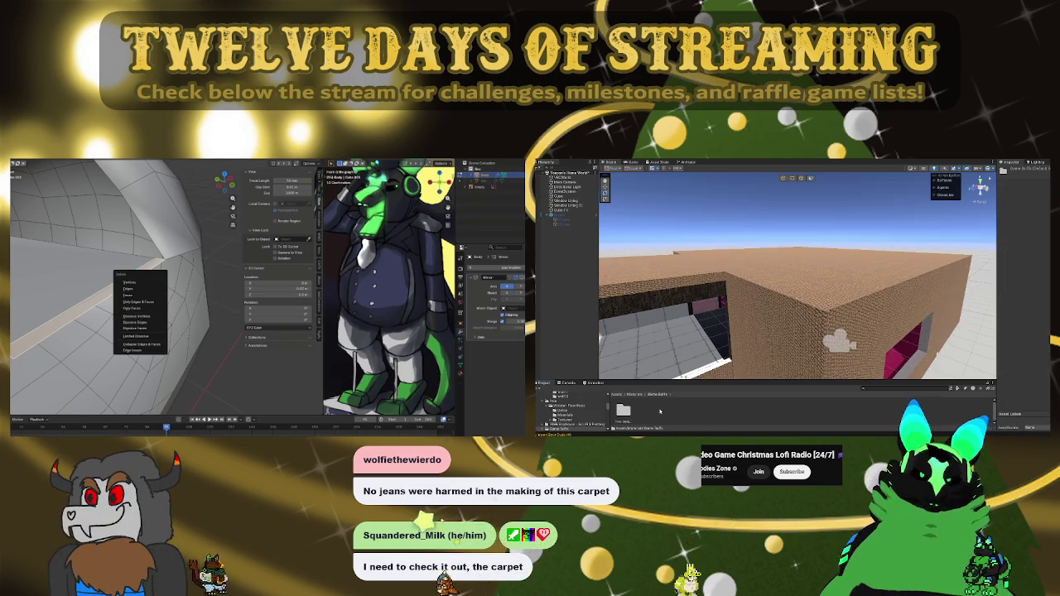
Step: Navigate back to Materials, peek into Textures, then open the ADS_Textures folder
left_click(656, 394)
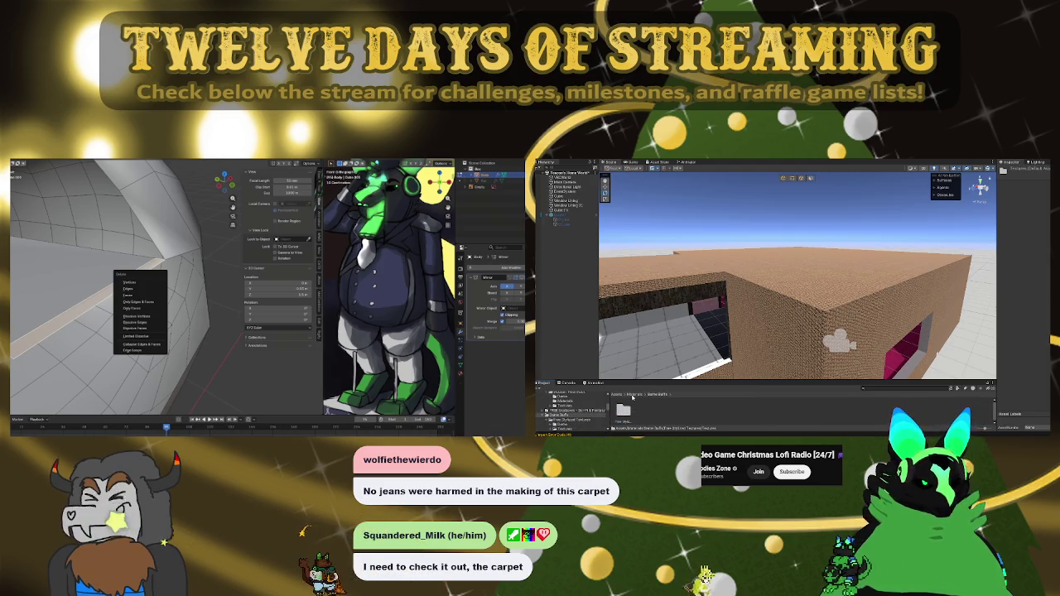
left_click(634, 395)
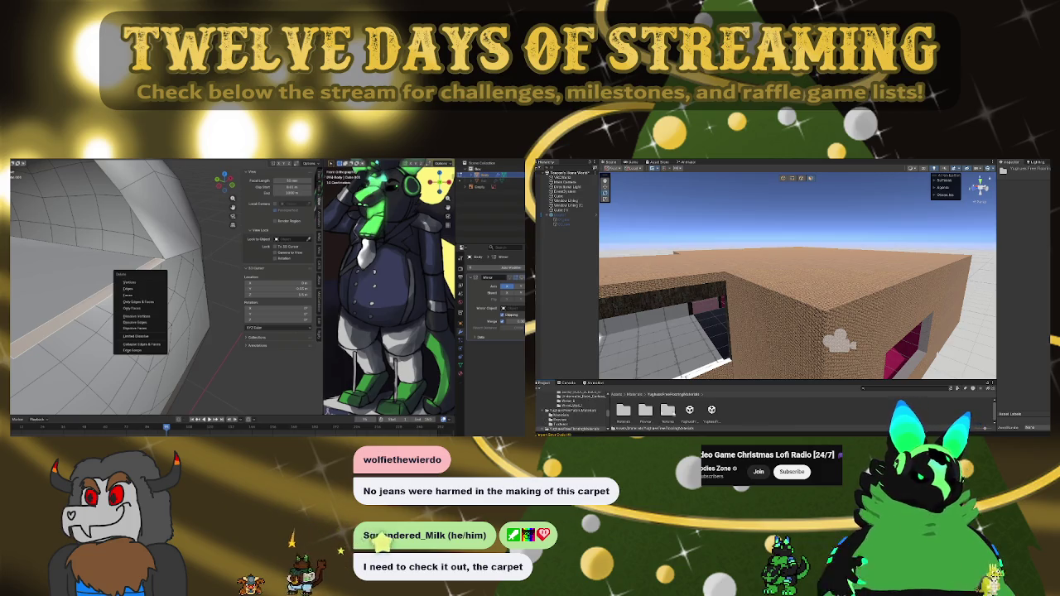
double_click(667, 410)
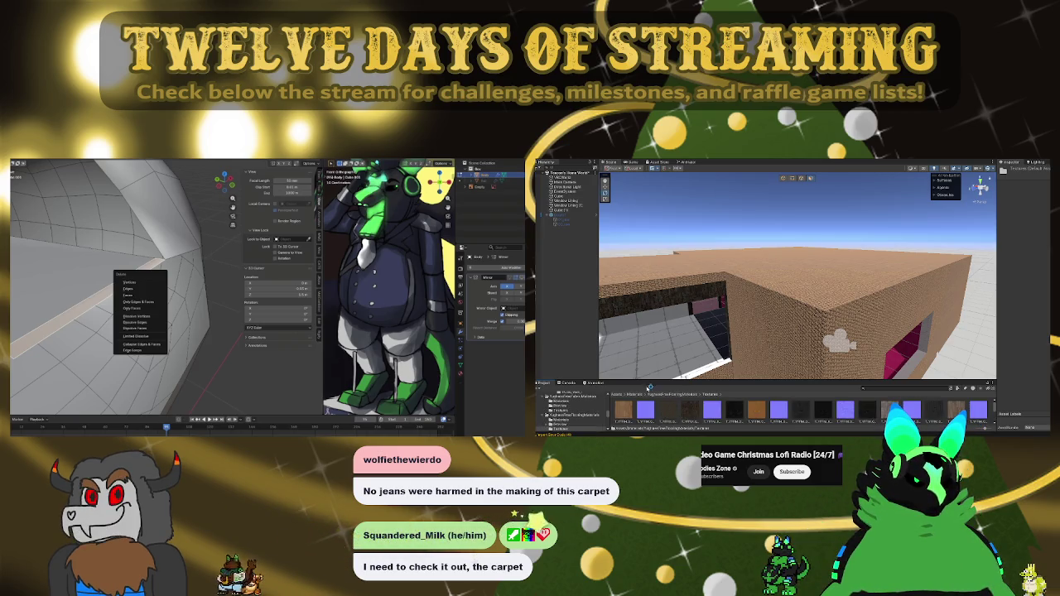
left_click(636, 395)
double_click(647, 411)
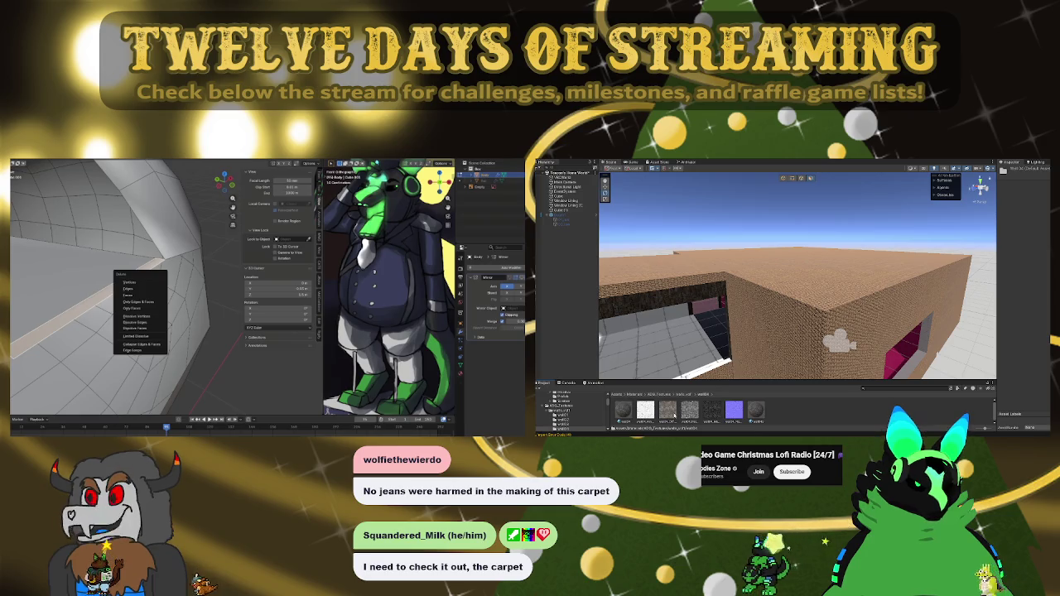
Step: Go up to the wall folders list and delete the chosen face from the Blender arch
left_click(685, 395)
key("Escape")
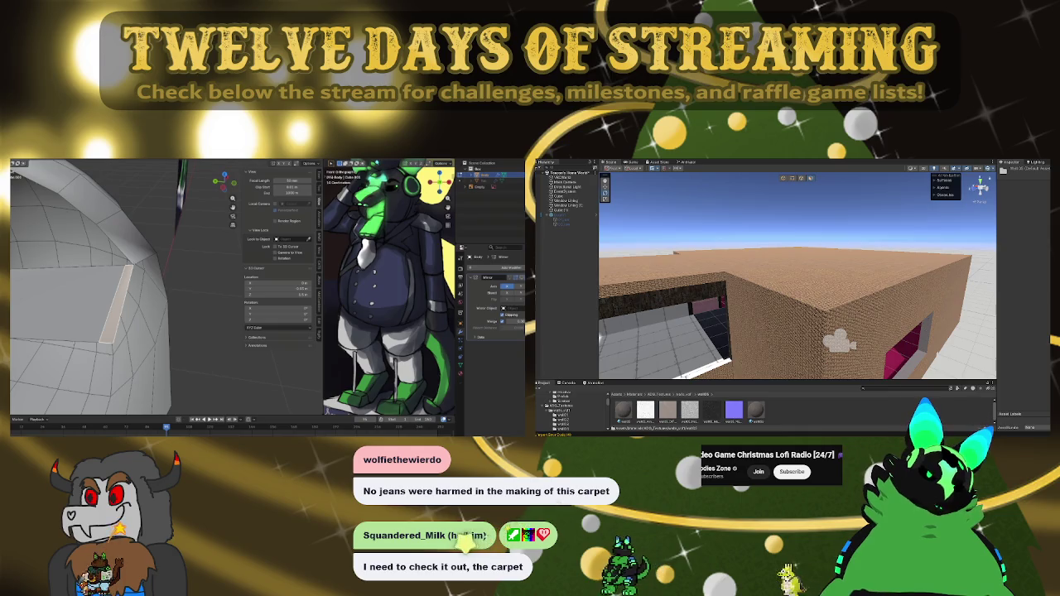
key("x")
left_click(119, 265)
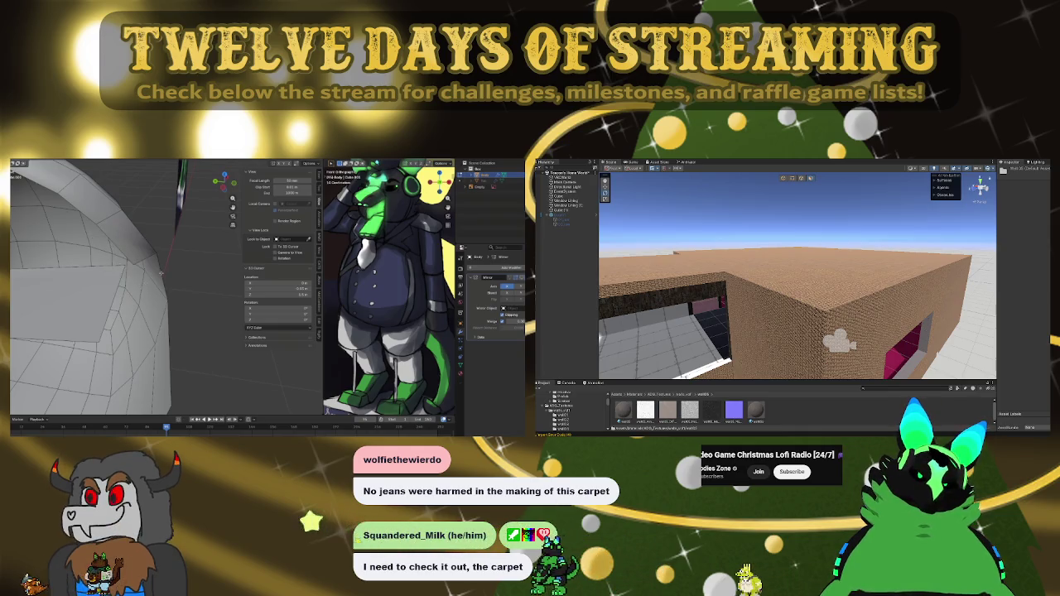
scroll(162, 274, "down", 5)
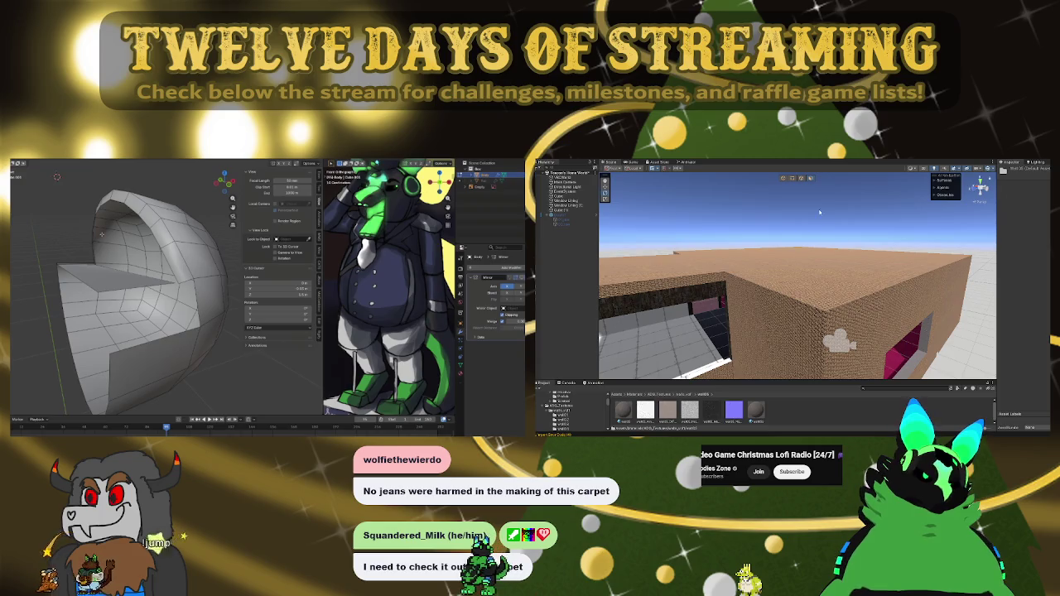
Step: Delete the house box's top face to open it, and merge the arch's gap vertices
left_click(765, 254)
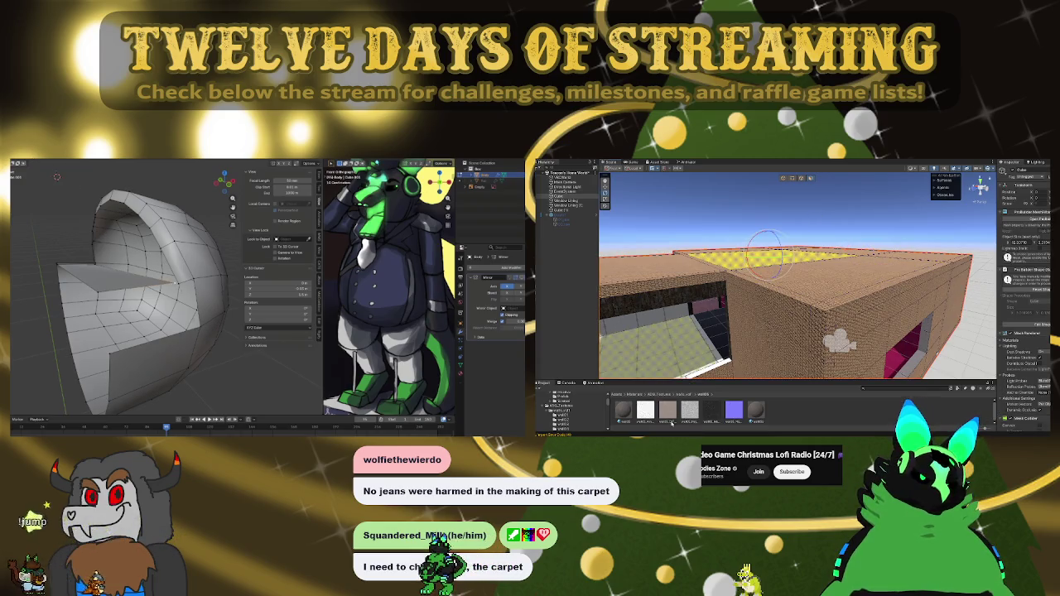
key("Delete")
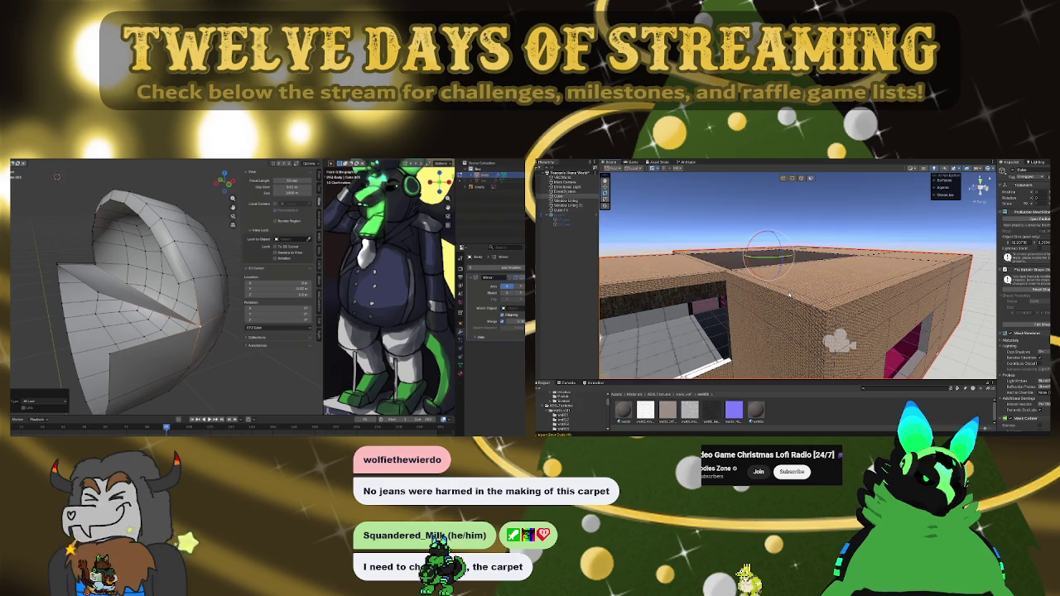
left_click(987, 285)
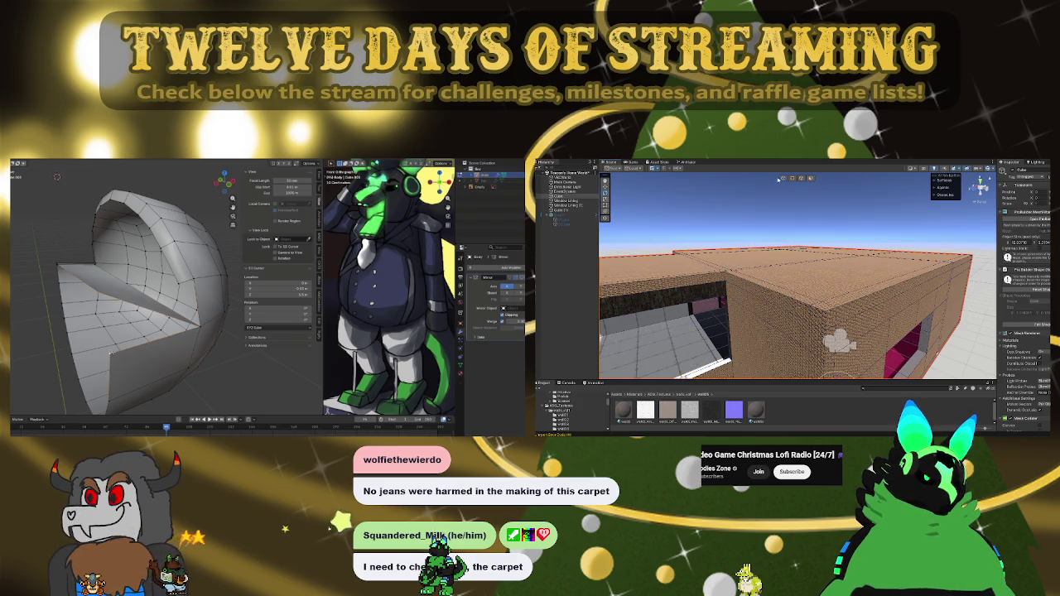
key("m")
left_click_drag(815, 215, 690, 355)
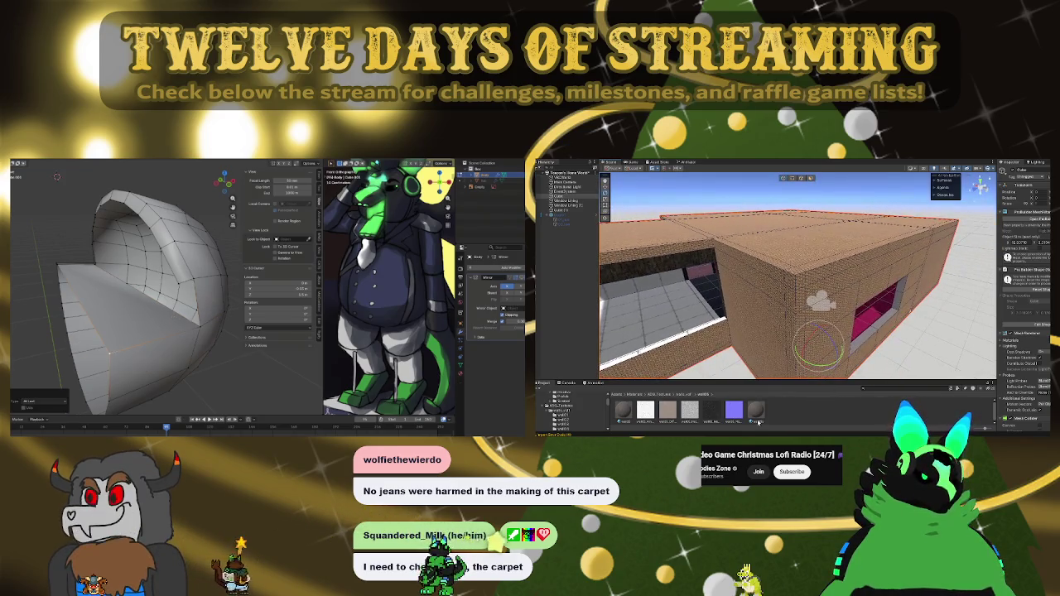
left_click_drag(205, 327, 155, 333)
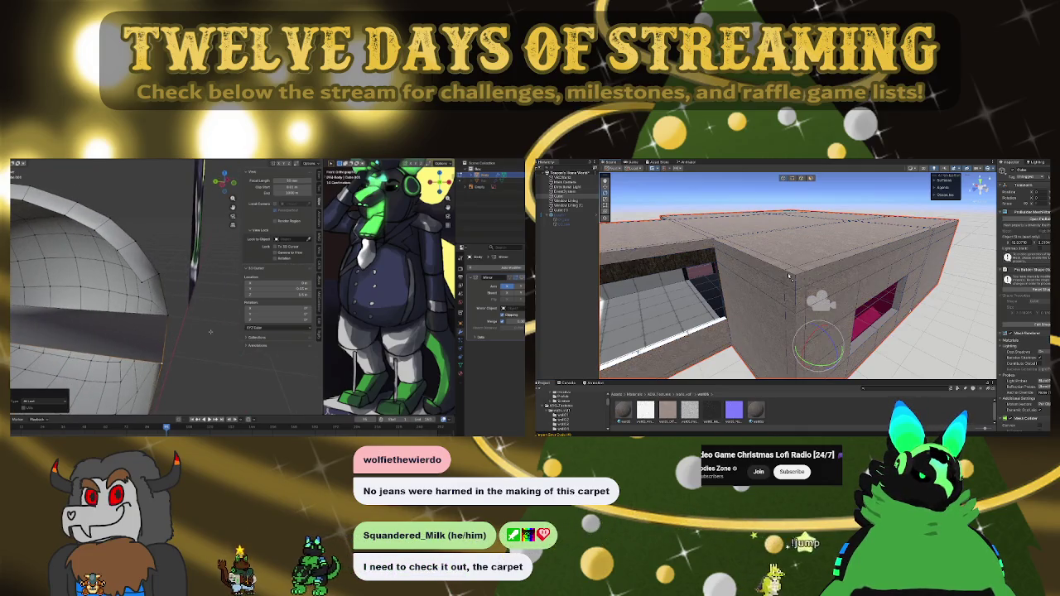
scroll(790, 277, "up", 5)
mouse_move(818, 262)
left_mouse_down()
mouse_move(852, 239)
mouse_move(816, 317)
left_mouse_up()
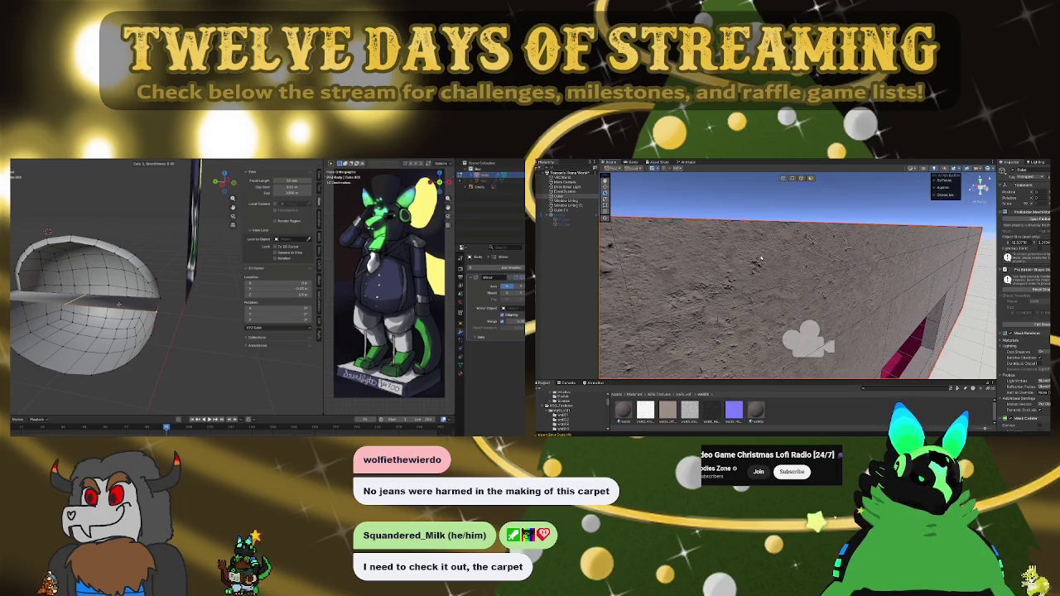
Step: Open a wall texture folder and try stone brick and other materials on the box walls
double_click(690, 410)
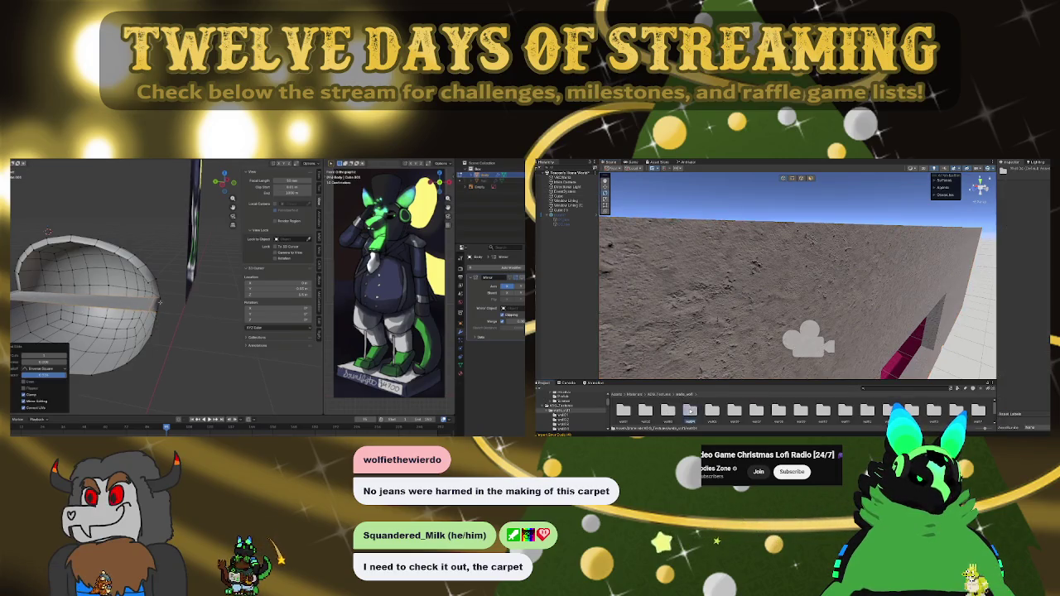
left_click_drag(624, 410, 729, 300)
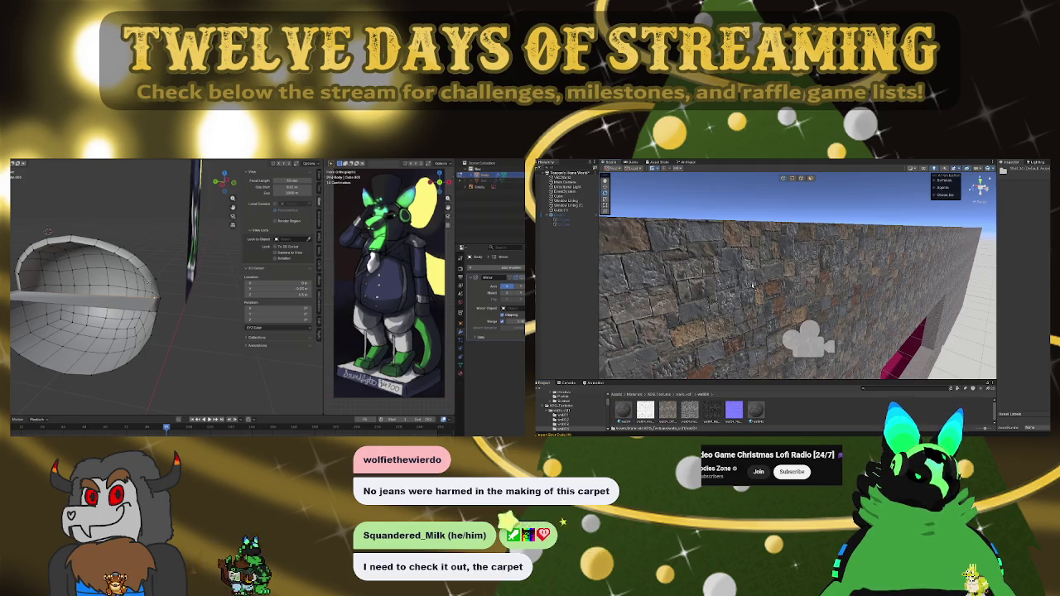
key("f")
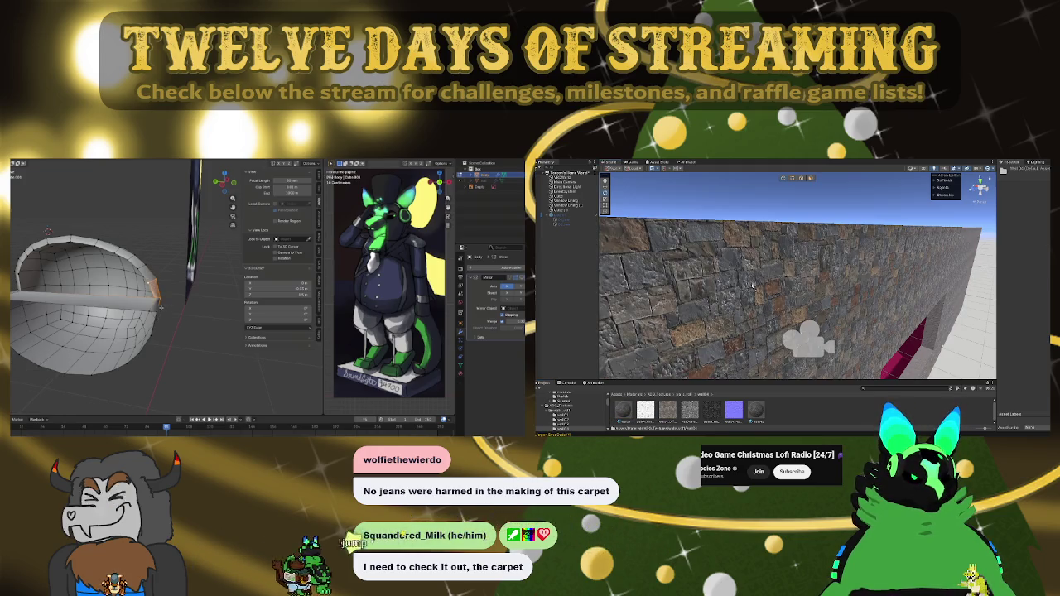
mouse_move(752, 284)
left_mouse_down()
mouse_move(795, 357)
mouse_move(924, 322)
mouse_move(703, 288)
mouse_move(1007, 295)
mouse_move(949, 304)
left_mouse_up()
left_click_drag(809, 299, 791, 299)
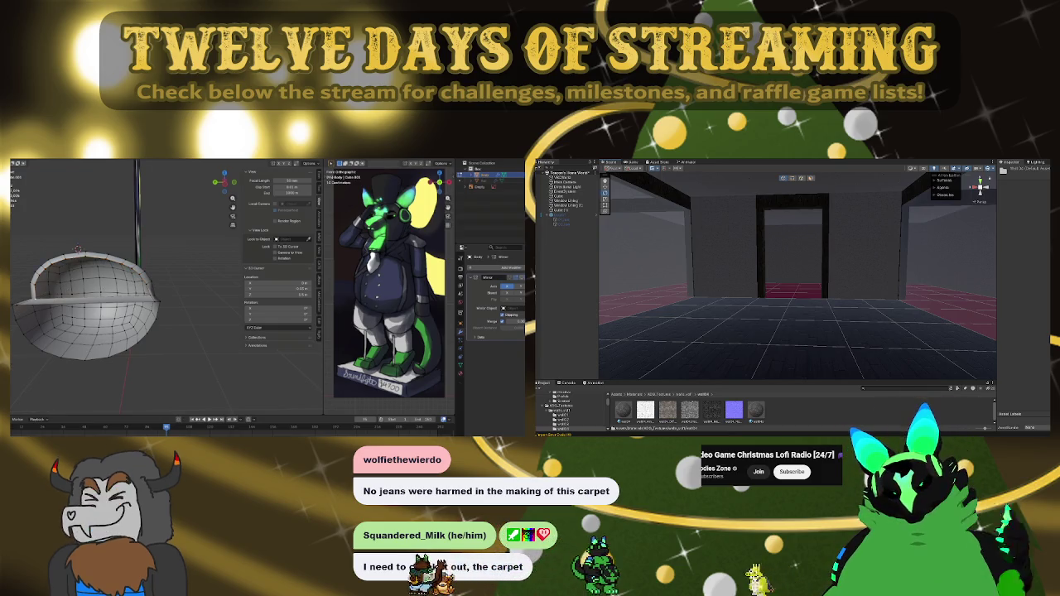
Step: Select the room's floor and preview a floor material on it
mouse_move(811, 343)
left_mouse_down()
mouse_move(634, 318)
mouse_move(849, 355)
mouse_move(755, 195)
left_mouse_up()
left_click(781, 312)
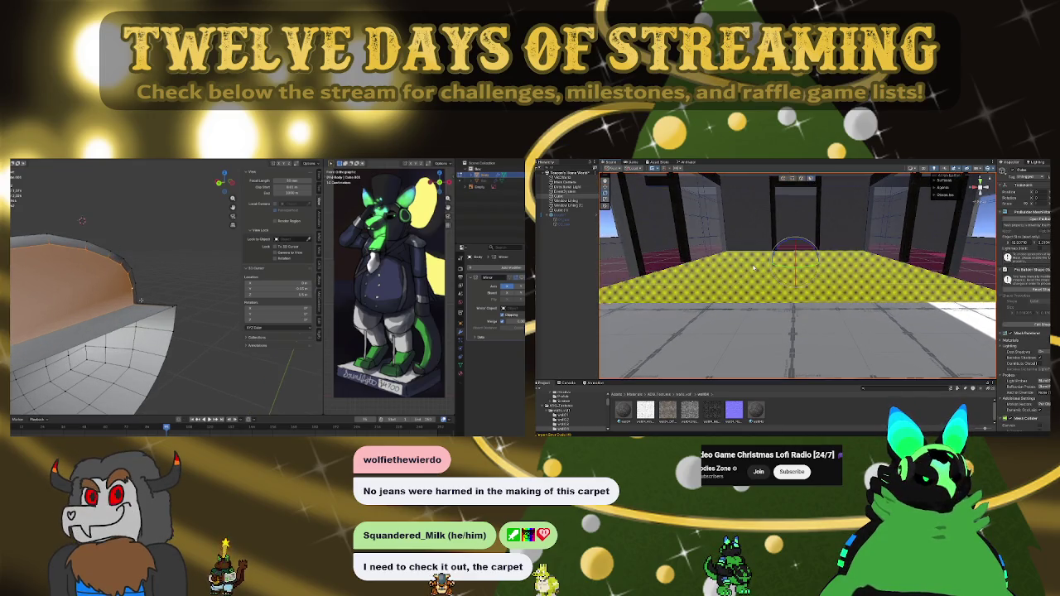
mouse_move(779, 309)
left_mouse_down()
mouse_move(752, 285)
mouse_move(797, 357)
left_mouse_up()
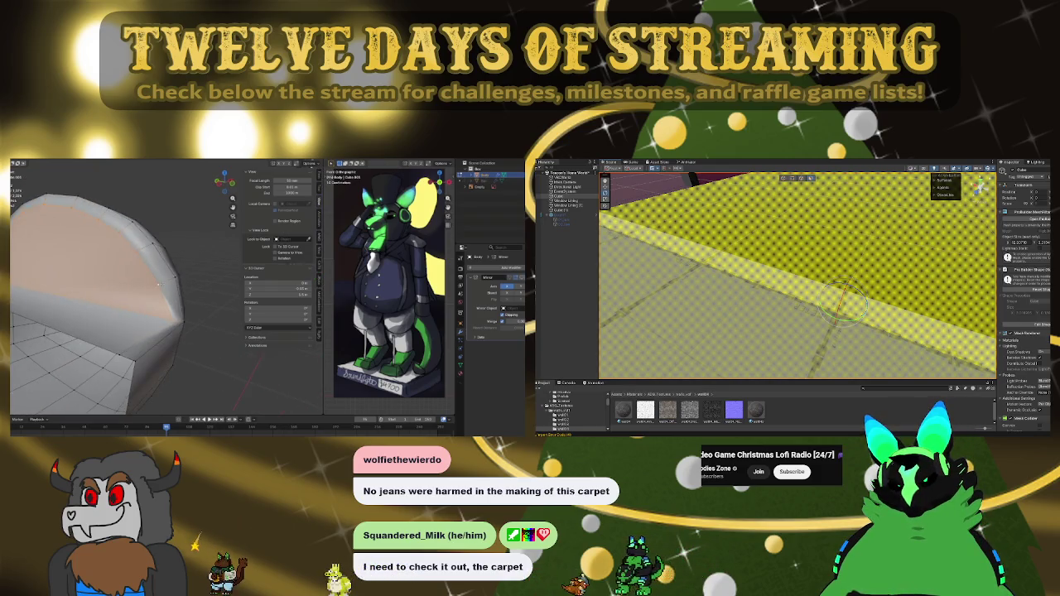
left_click_drag(797, 357, 806, 371)
mouse_move(775, 321)
left_mouse_down()
mouse_move(808, 290)
mouse_move(825, 299)
left_mouse_up()
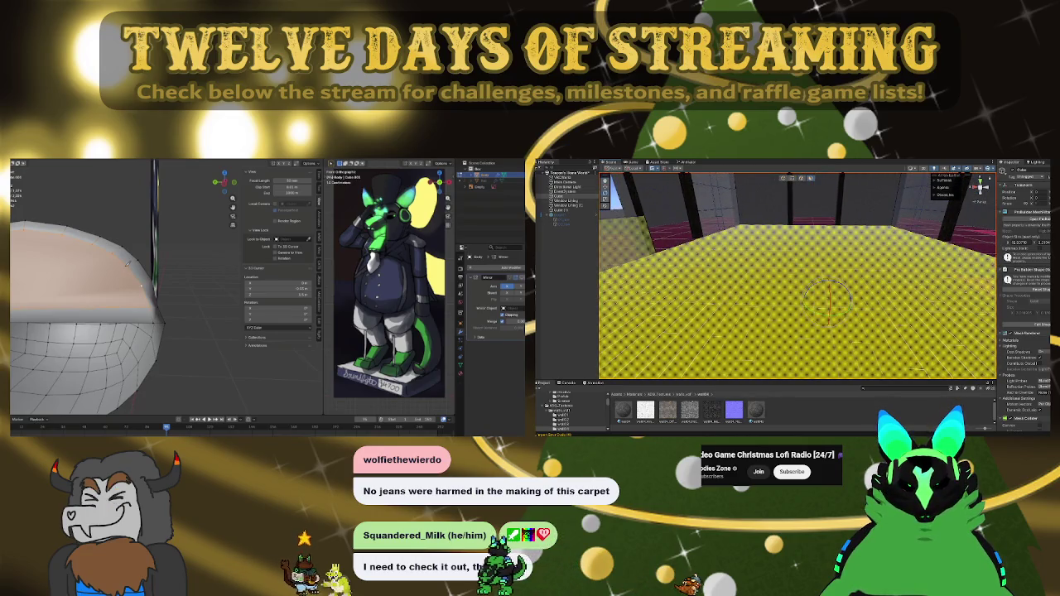
left_click_drag(623, 409, 642, 377)
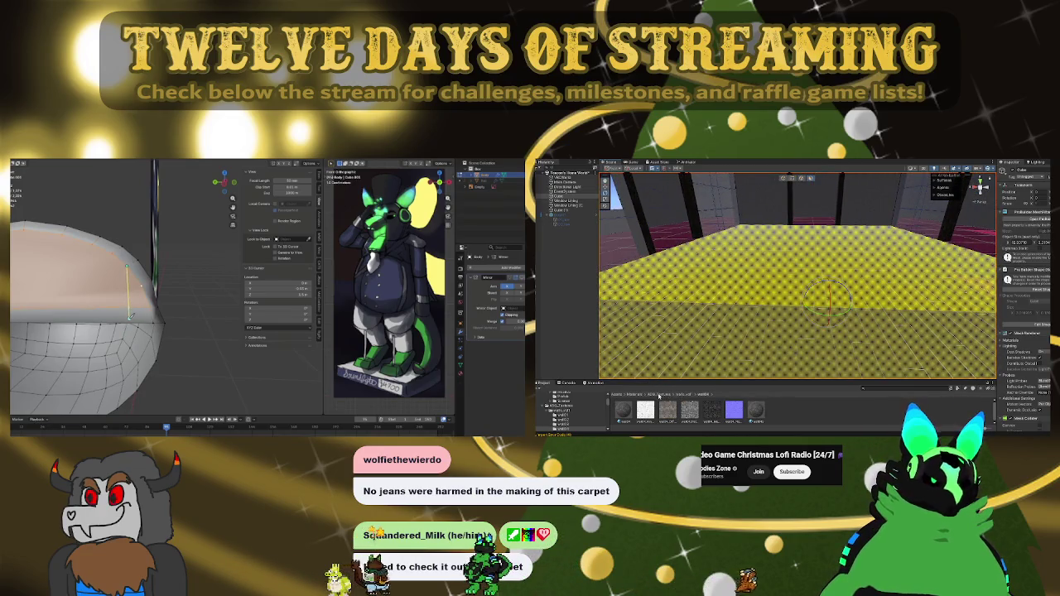
Step: Go into YughuesFreeFloorMaterials, glance at its Textures folder, then open Materials
left_click(636, 394)
double_click(749, 412)
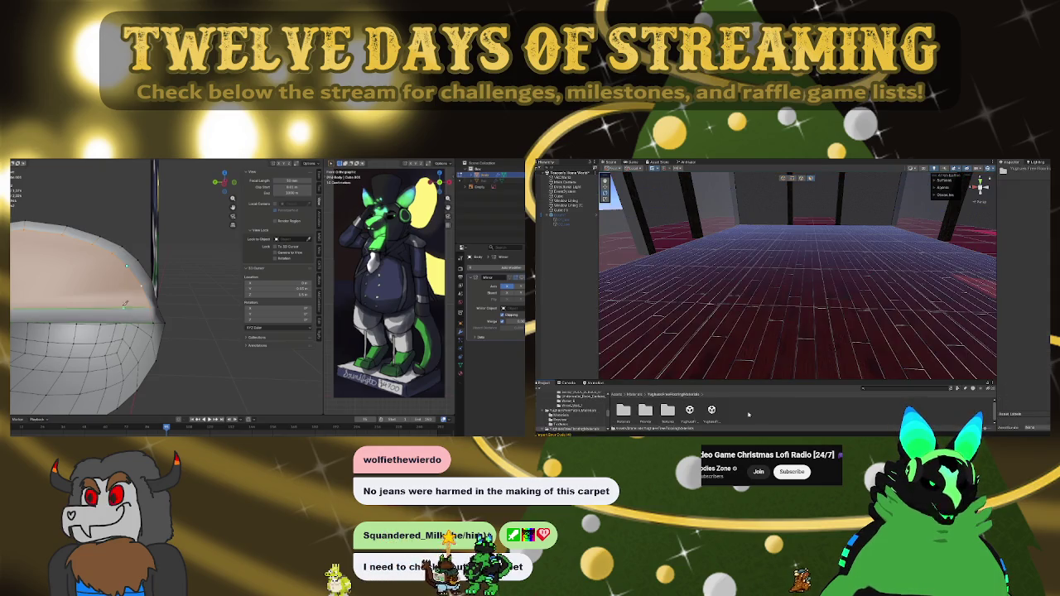
scroll(117, 295, "down", 3)
double_click(667, 410)
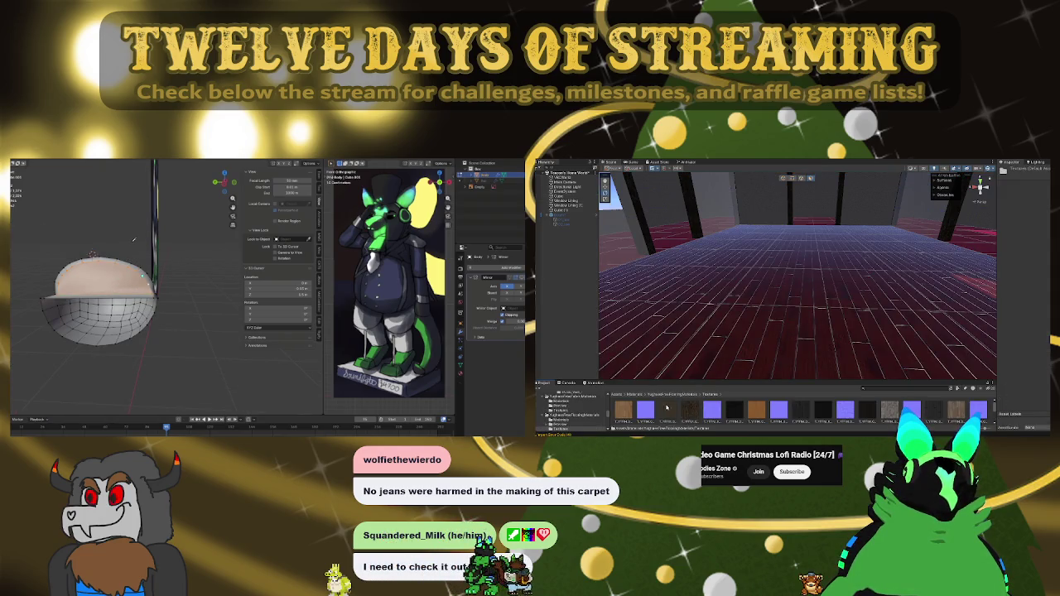
left_click(665, 396)
double_click(623, 412)
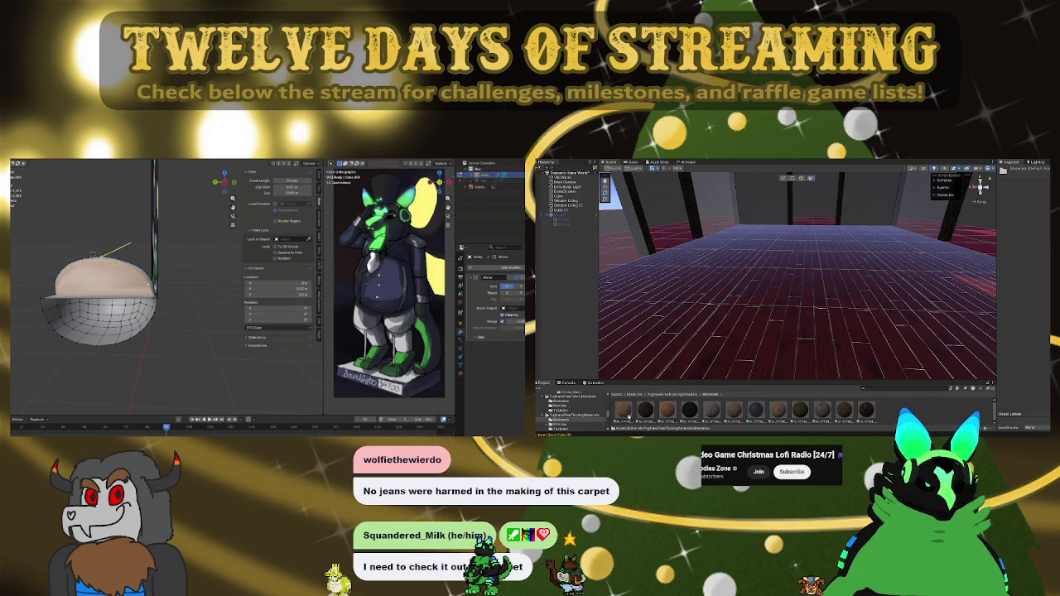
Step: Reselect the upper floor section, then orbit the Blender dome model to a new angle
left_click(783, 276)
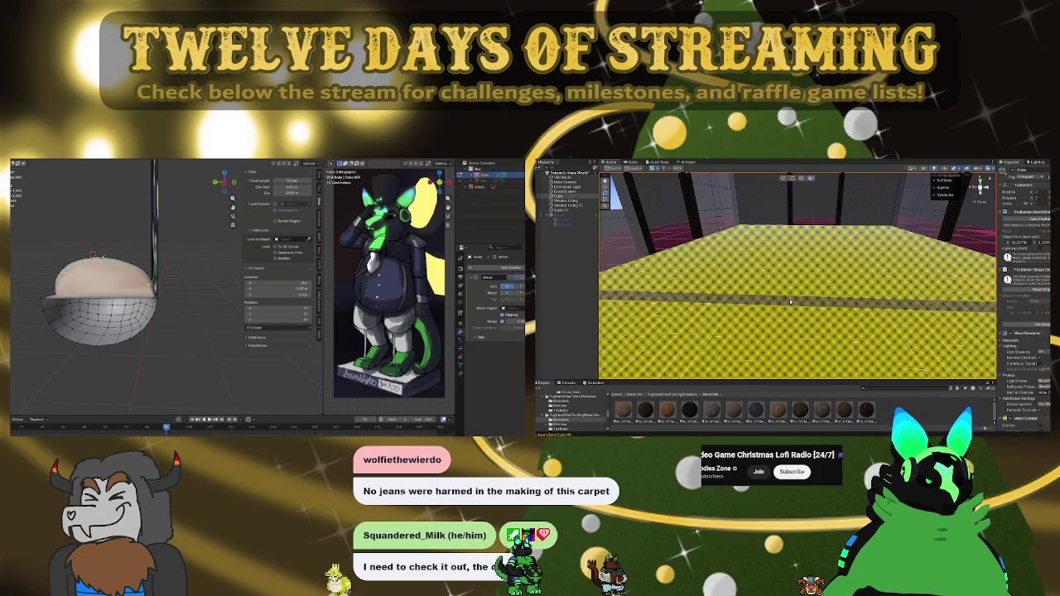
left_click(792, 308)
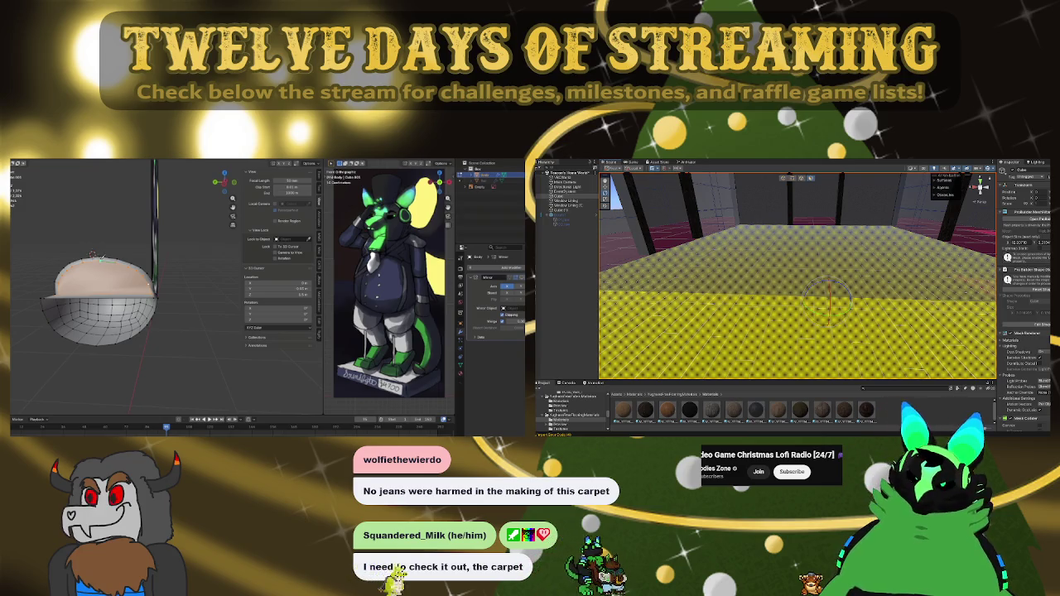
key("ctrl+z")
scroll(124, 238, "down", 2)
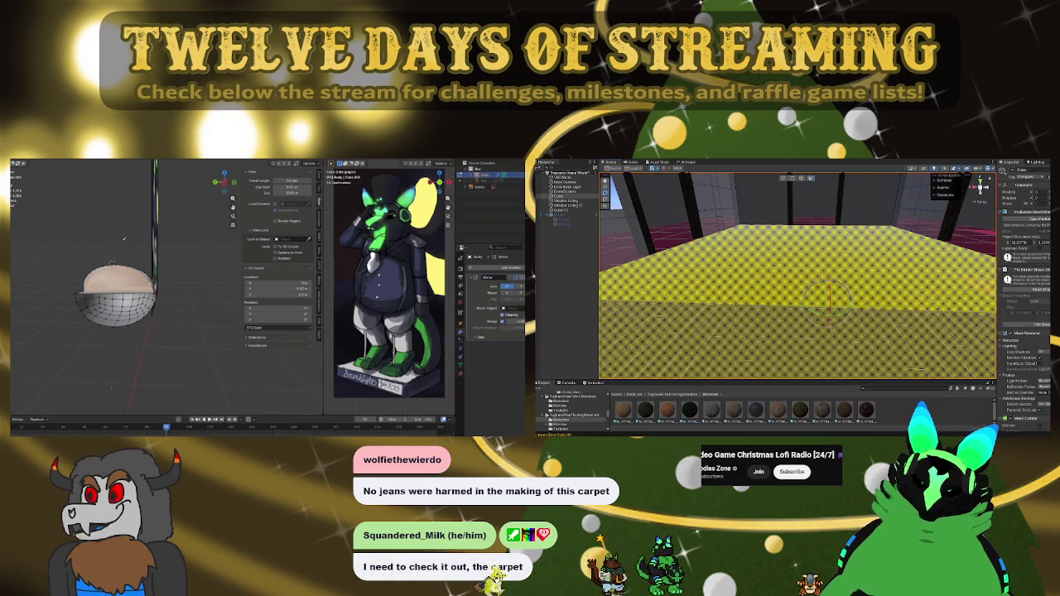
scroll(124, 217, "up", 1)
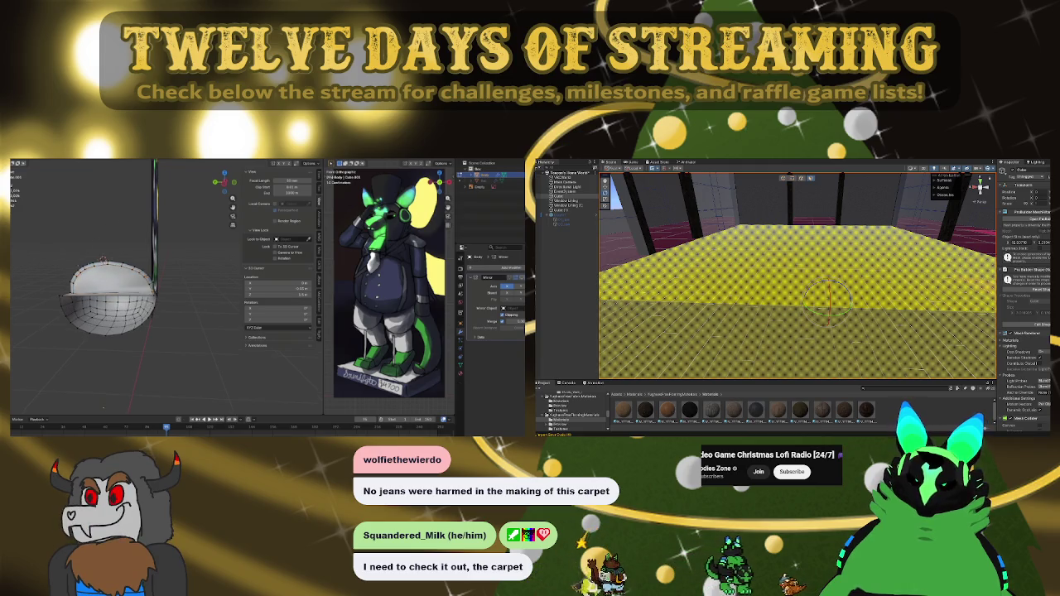
mouse_move(104, 406)
left_mouse_down()
mouse_move(141, 240)
mouse_move(155, 275)
left_mouse_up()
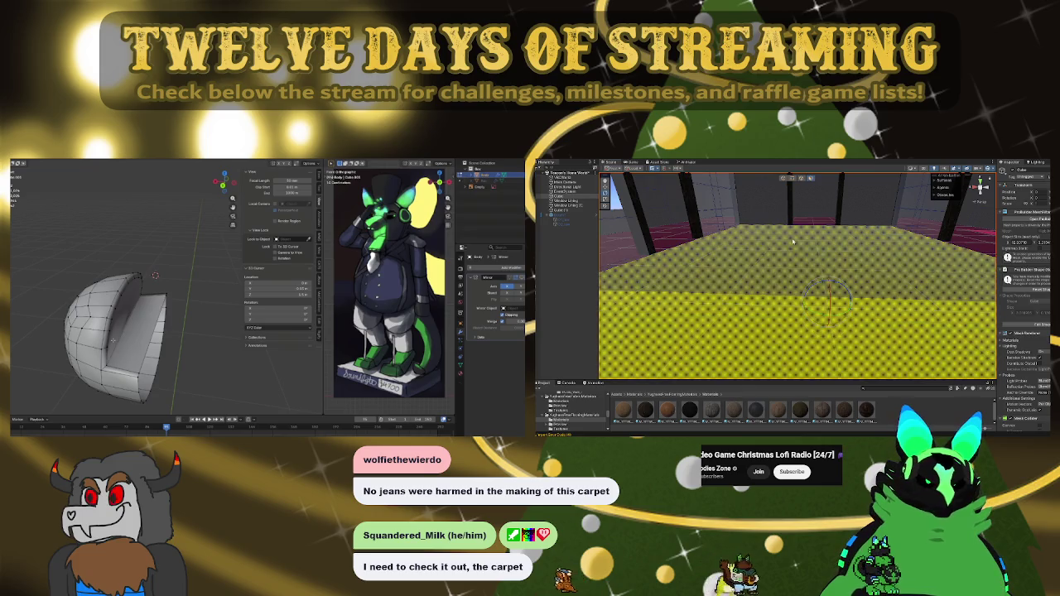
scroll(155, 275, "down", 3)
left_click_drag(154, 275, 145, 356)
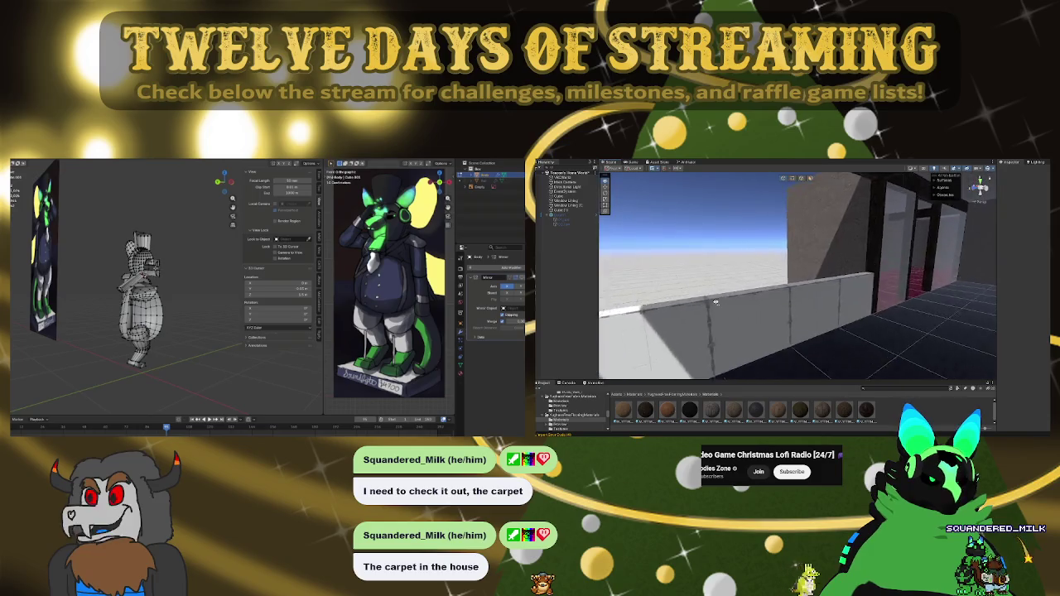
left_click(829, 300)
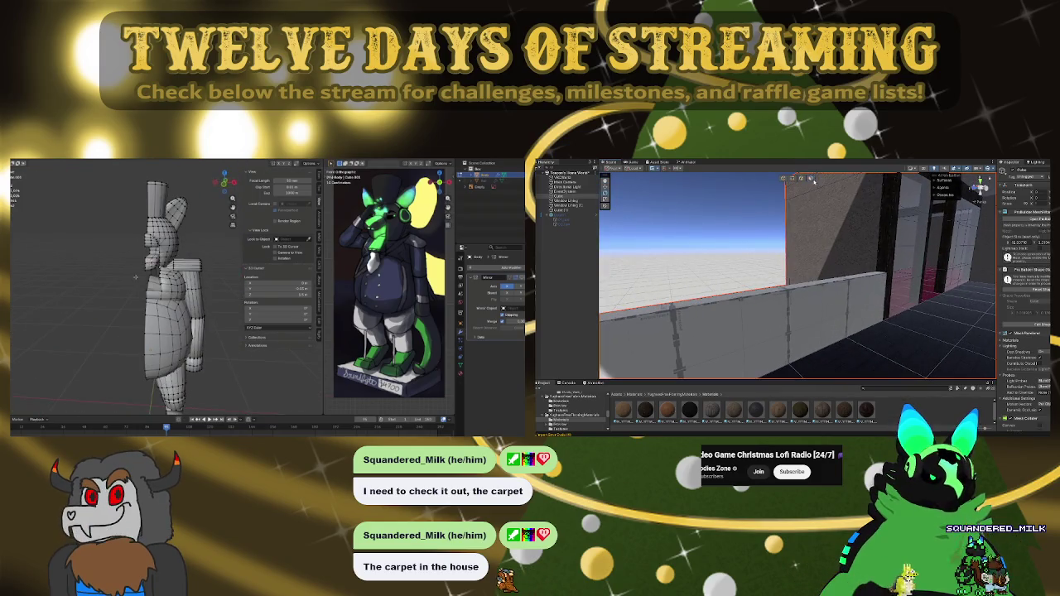
key("f")
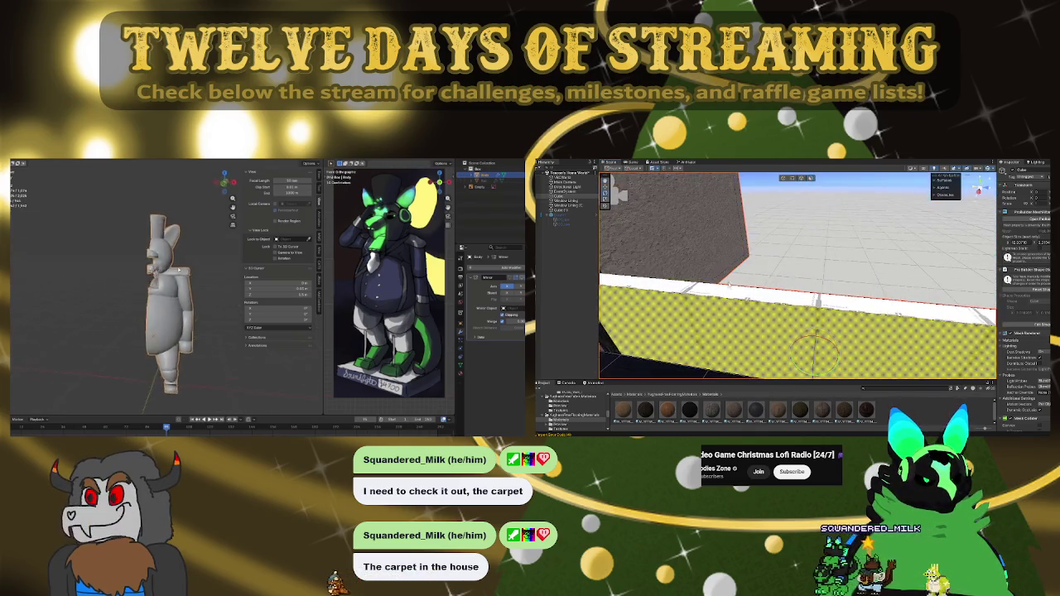
mouse_move(127, 258)
left_mouse_down()
mouse_move(311, 269)
mouse_move(228, 284)
mouse_move(196, 322)
mouse_move(154, 329)
left_mouse_up()
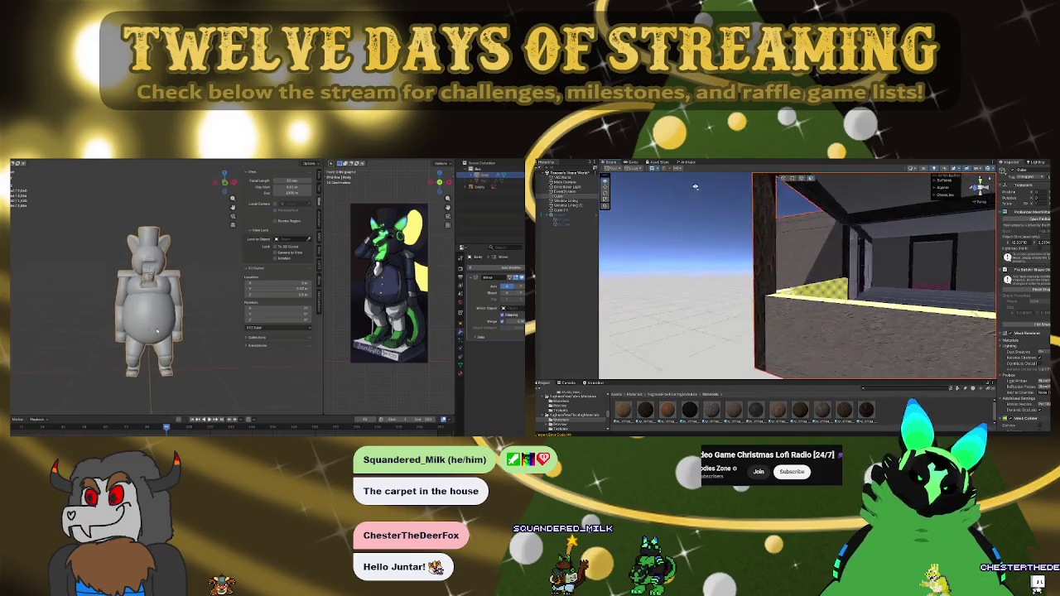
scroll(154, 329, "up", 6)
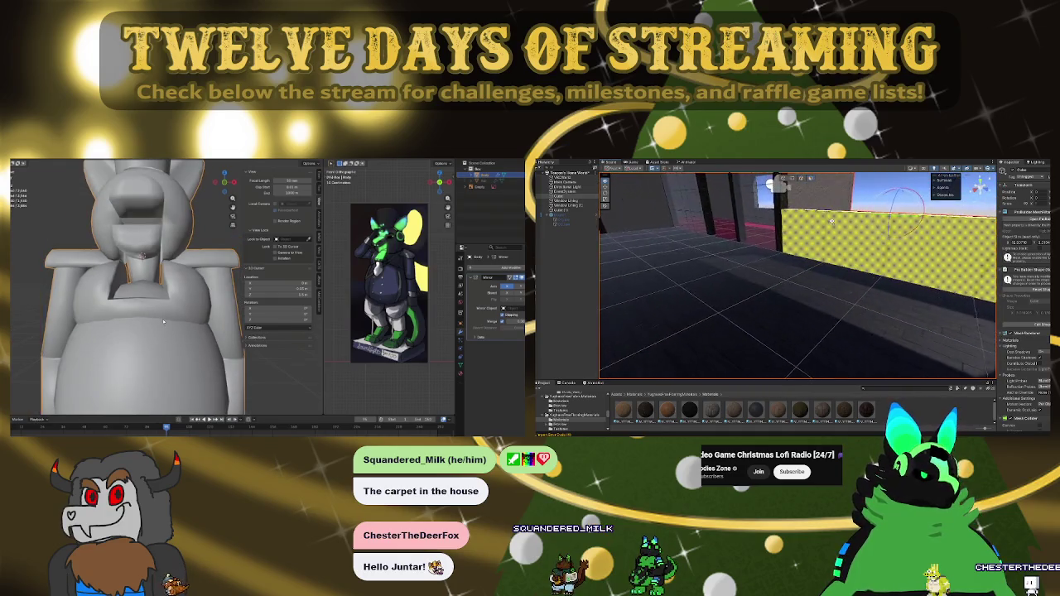
scroll(162, 316, "up", 3)
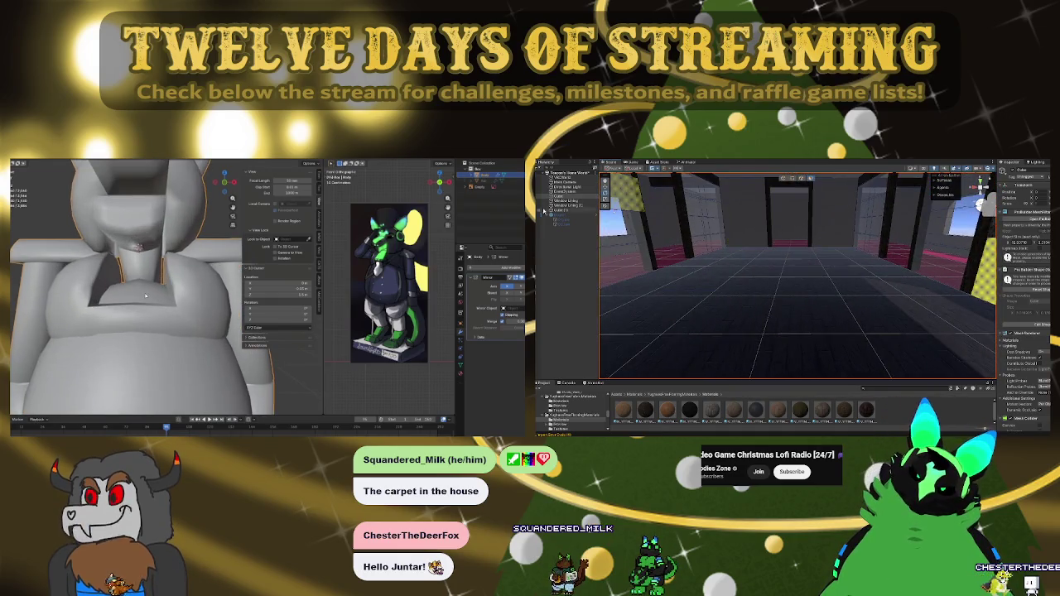
key("Tab")
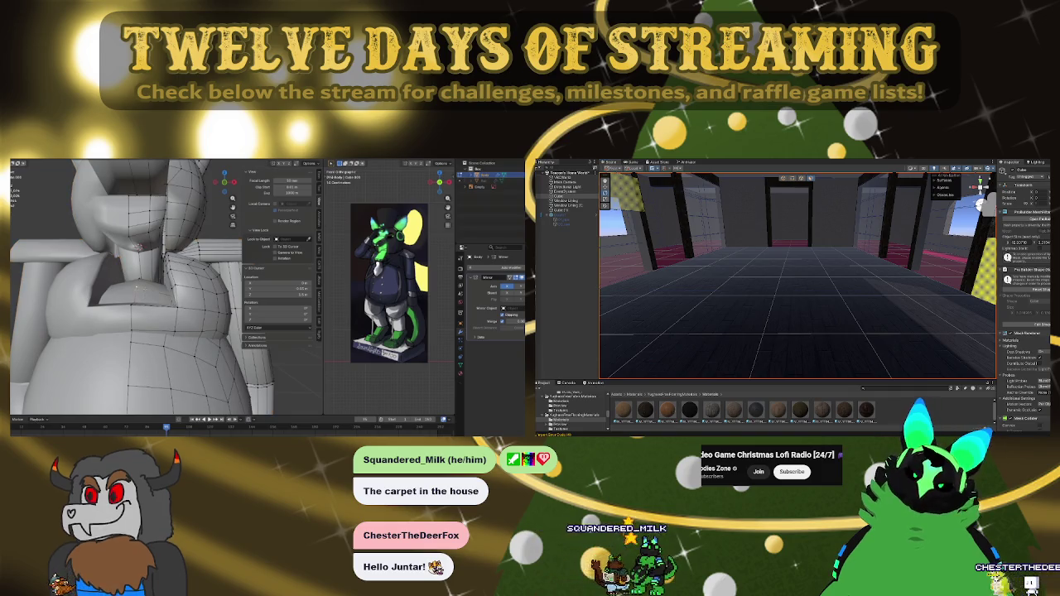
left_click_drag(138, 246, 87, 194)
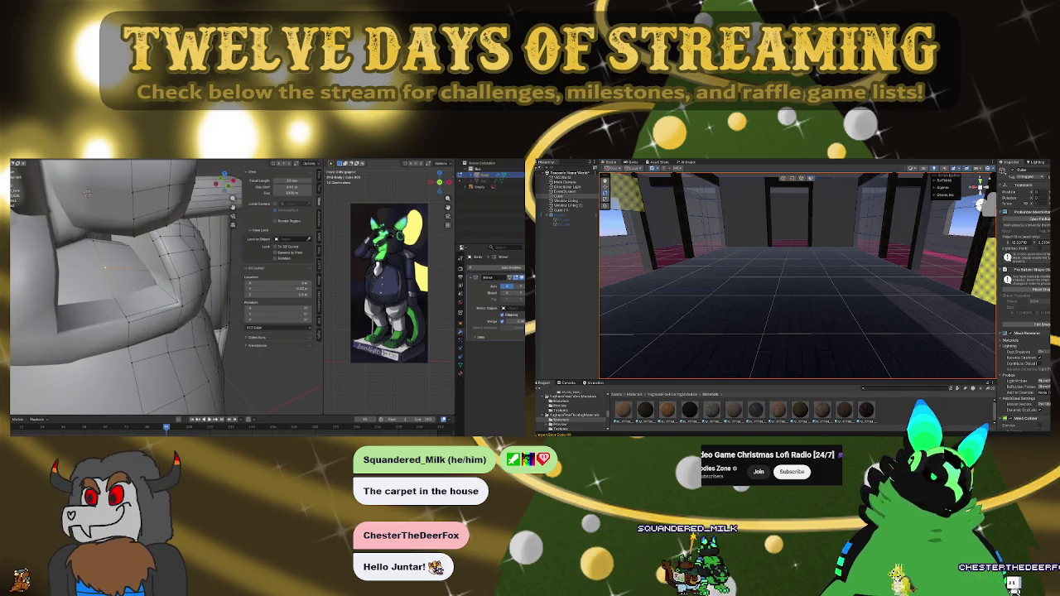
left_click(87, 193)
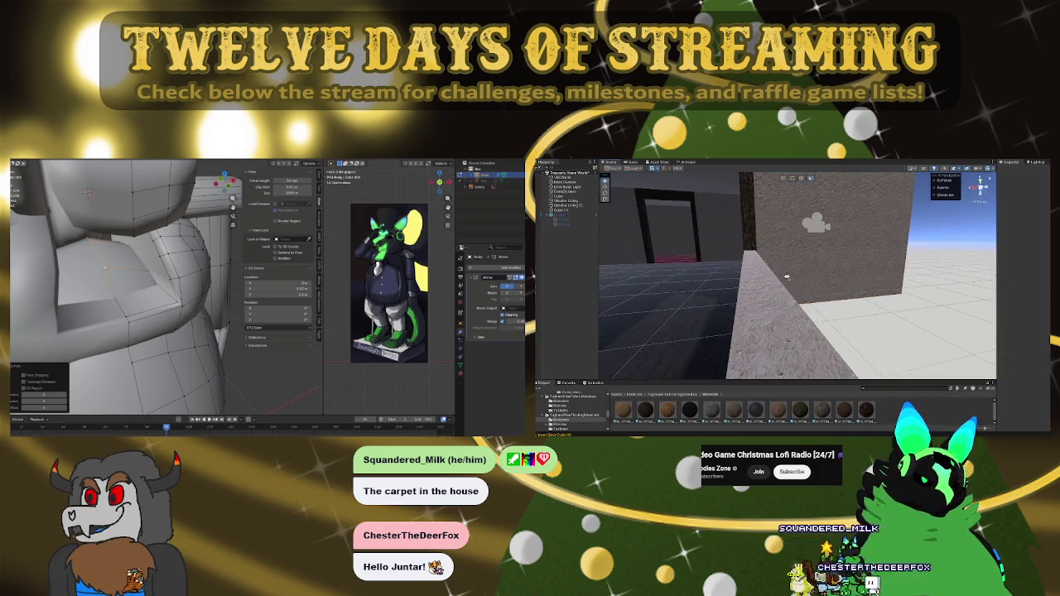
key("ctrl+l")
left_click_drag(87, 193, 90, 230)
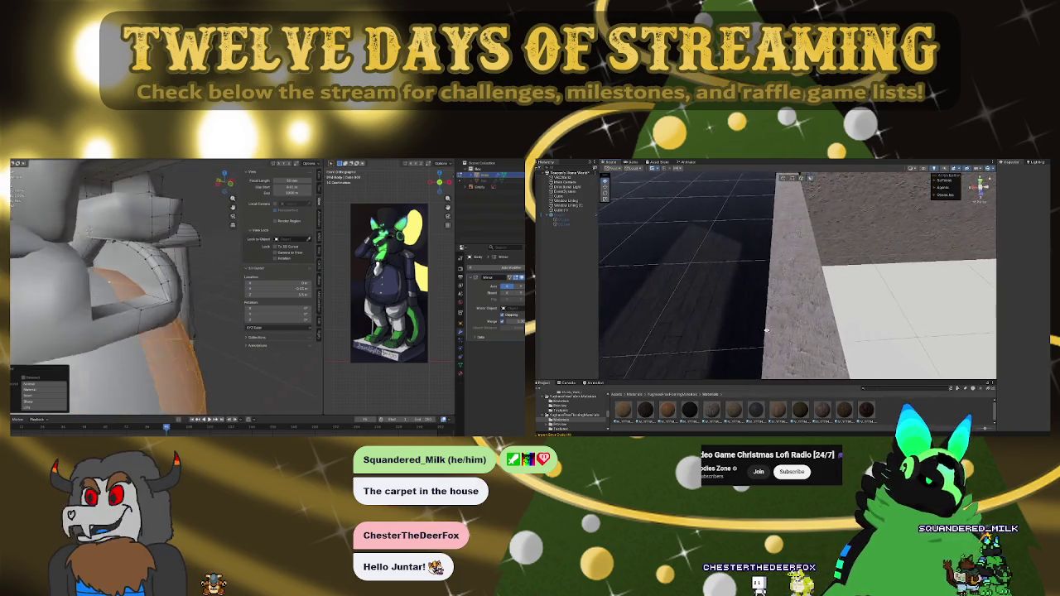
left_click_drag(108, 279, 116, 228)
key("alt+a")
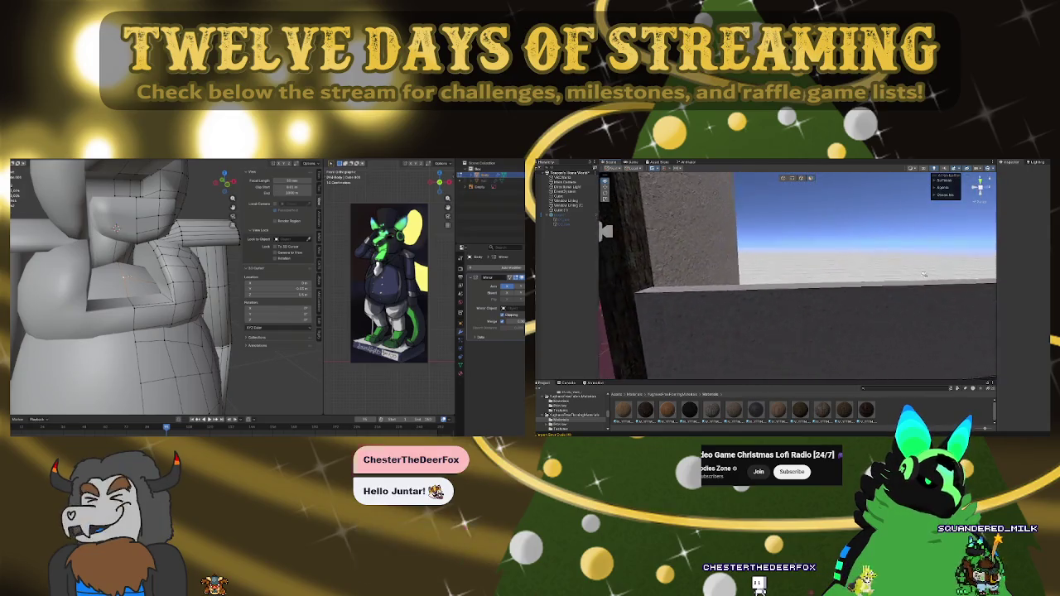
key("shift+h")
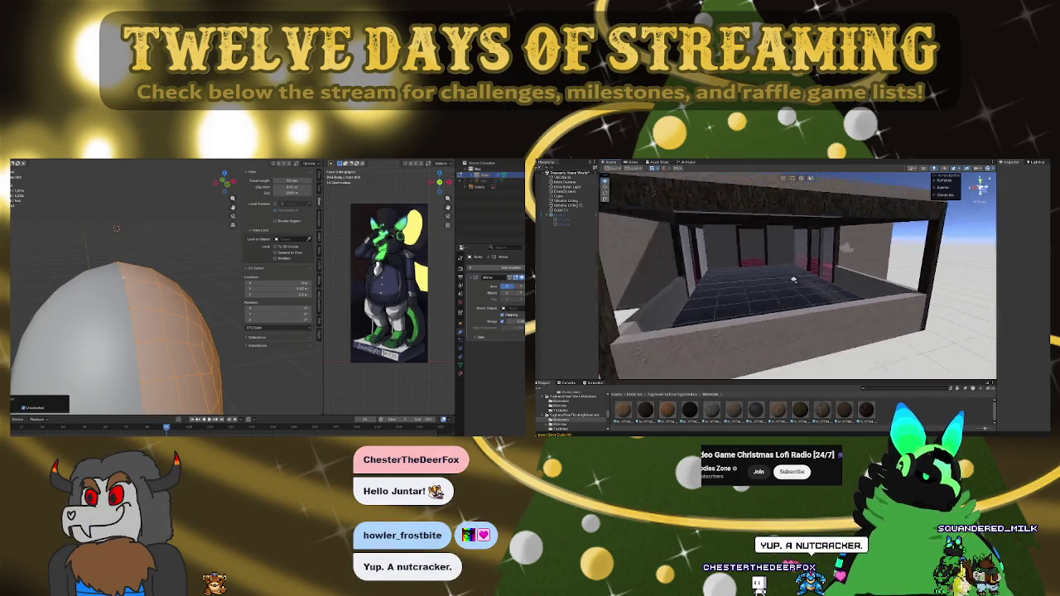
scroll(794, 280, "up", 5)
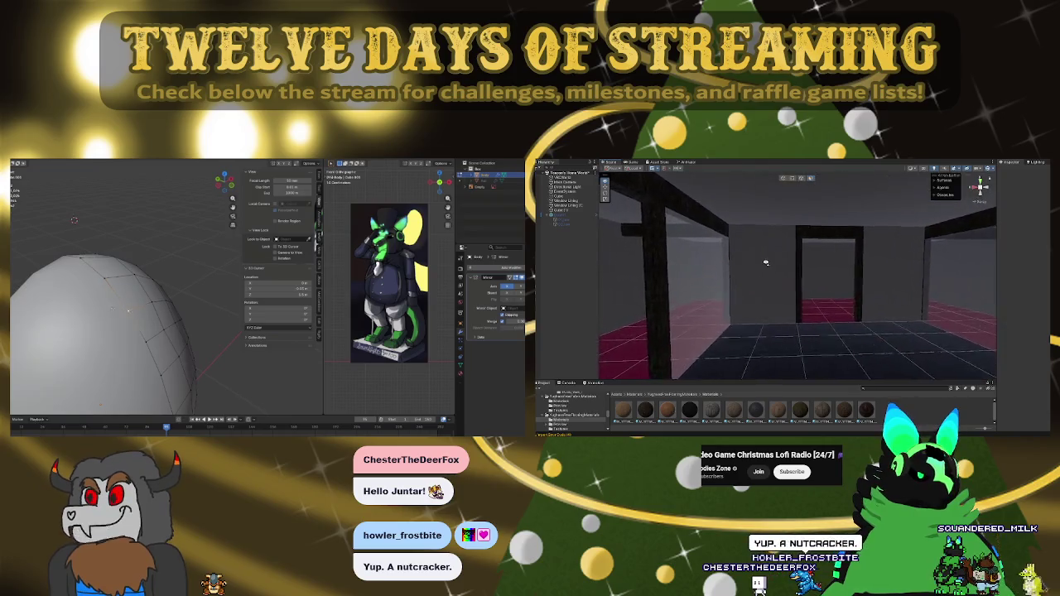
scroll(838, 257, "up", 5)
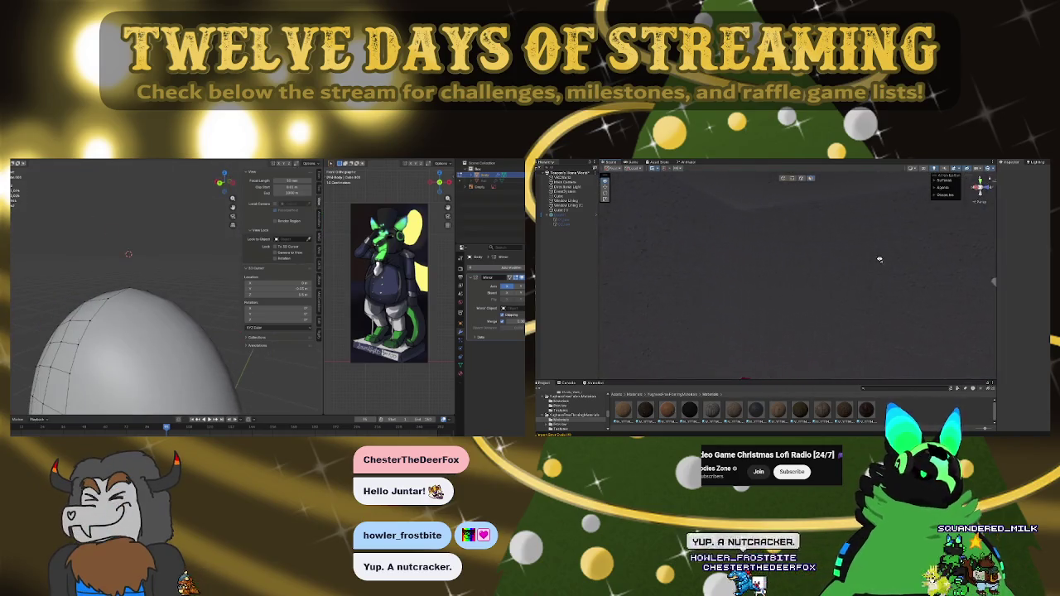
scroll(888, 234, "down", 5)
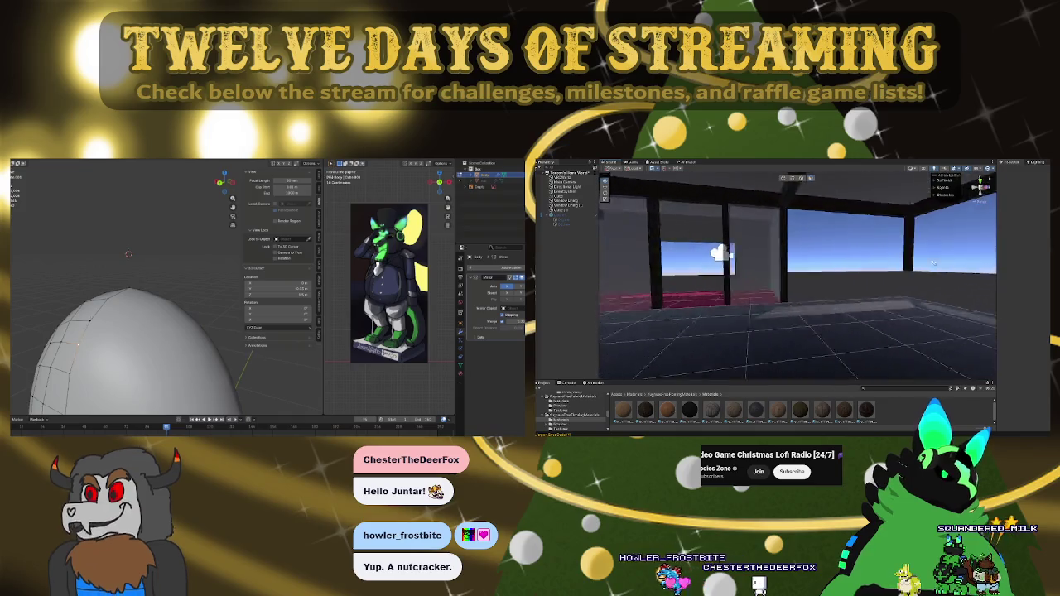
scroll(758, 290, "down", 3)
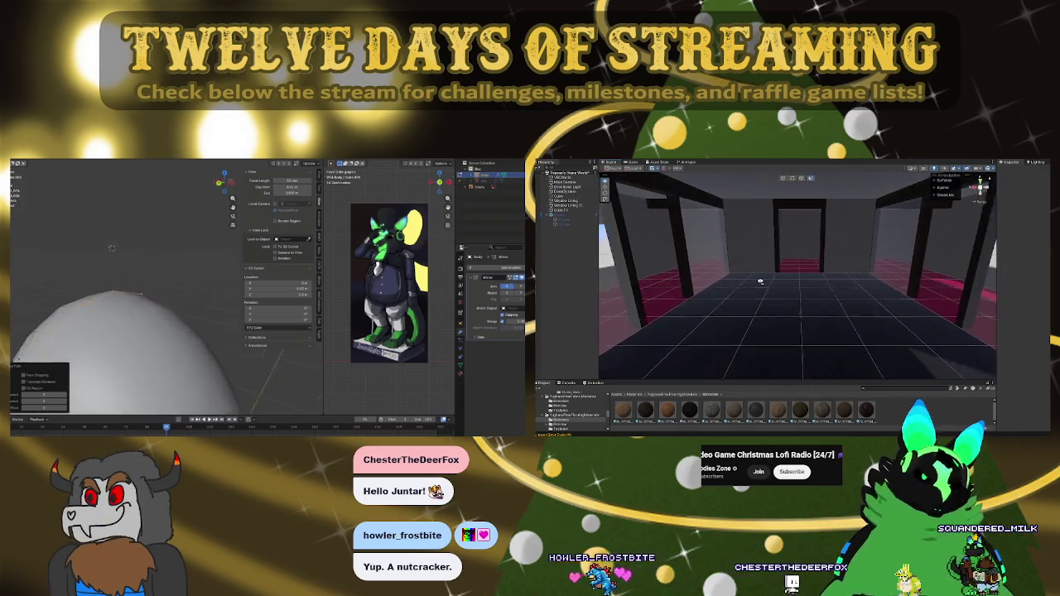
Step: Go up to Materials; in Blender, edit the egg mesh and select its shortest edge path
left_click(634, 395)
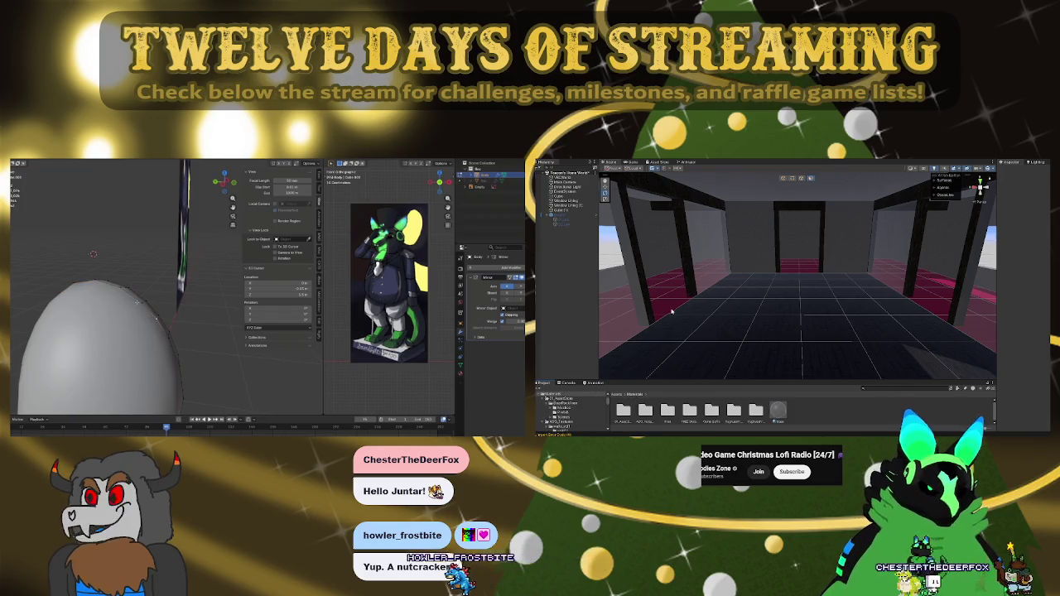
key("Tab")
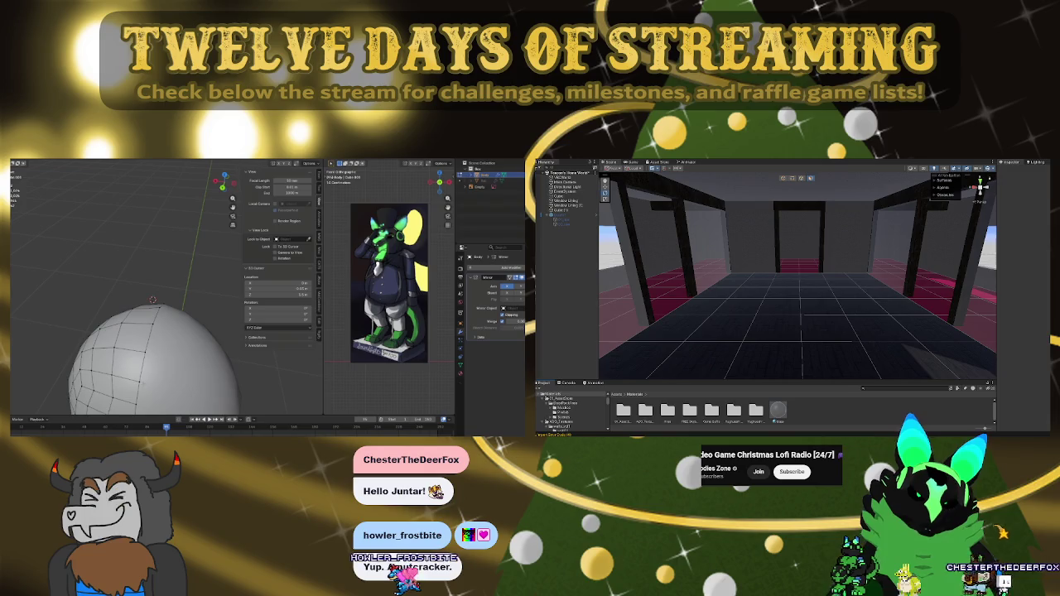
left_click(133, 389, "ctrl")
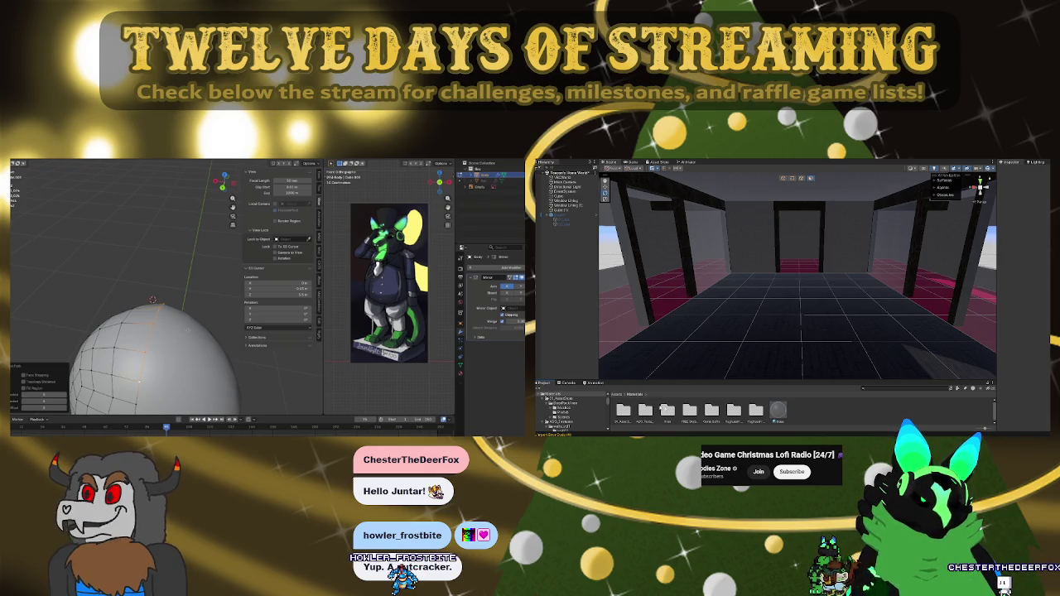
key("KP_8")
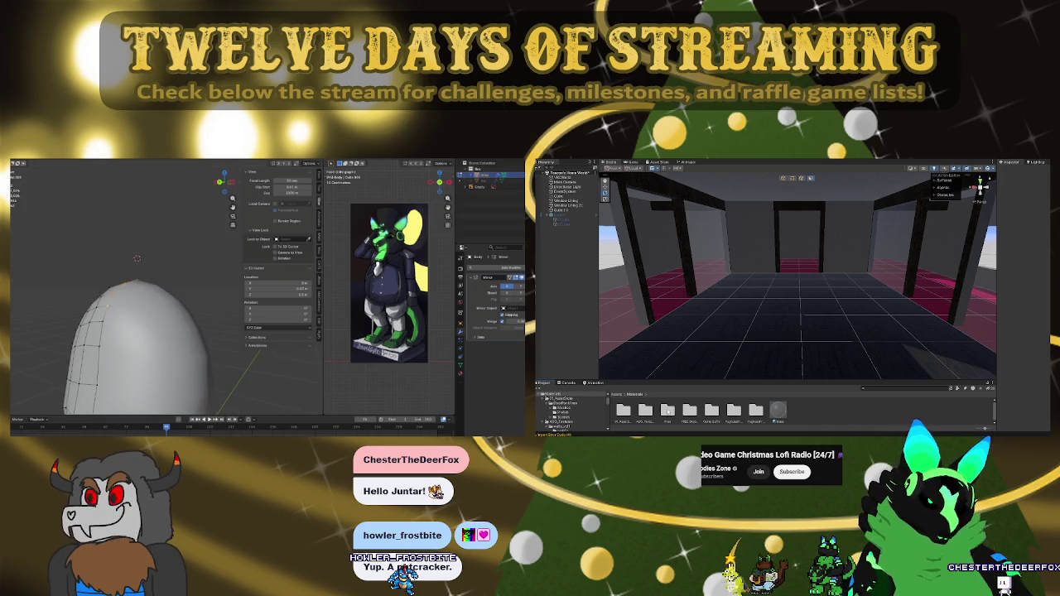
Step: Browse the Wooden Floor Pack and HMA Skyboxes folders, then pick the next folder
double_click(667, 410)
double_click(623, 410)
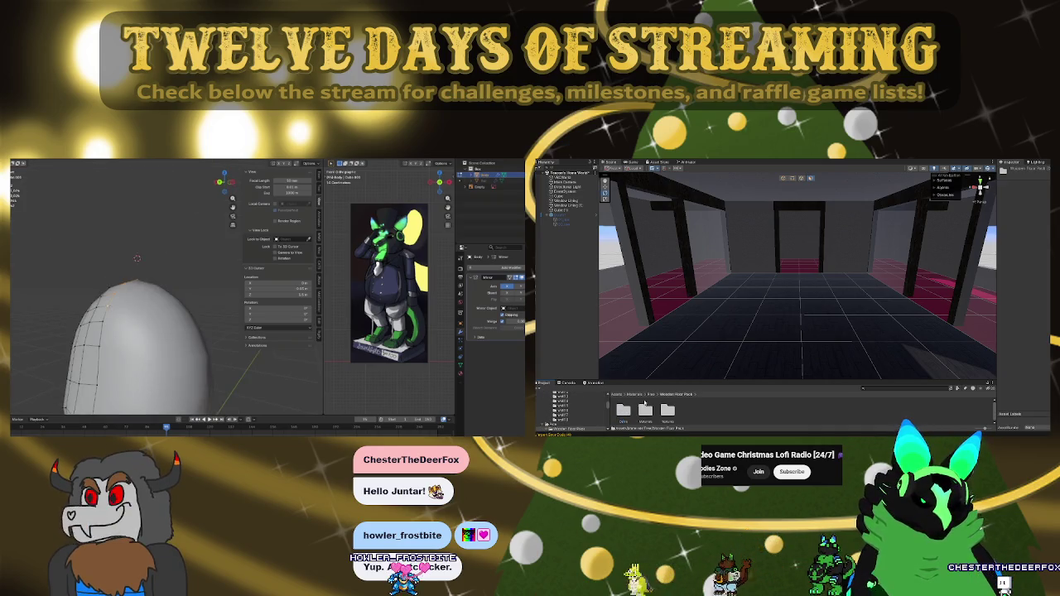
left_click(652, 395)
left_click(638, 394)
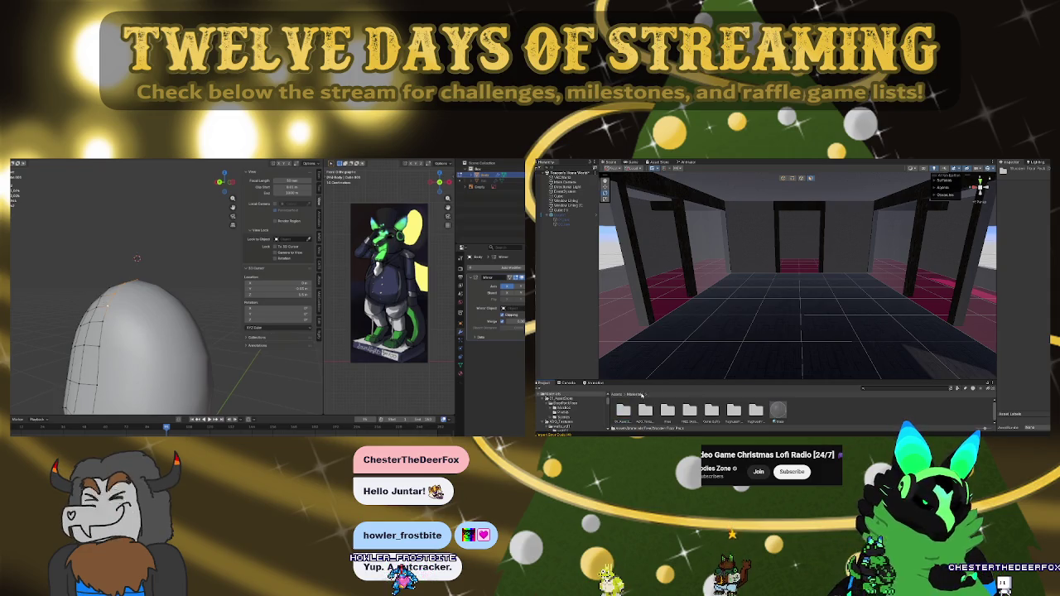
double_click(689, 412)
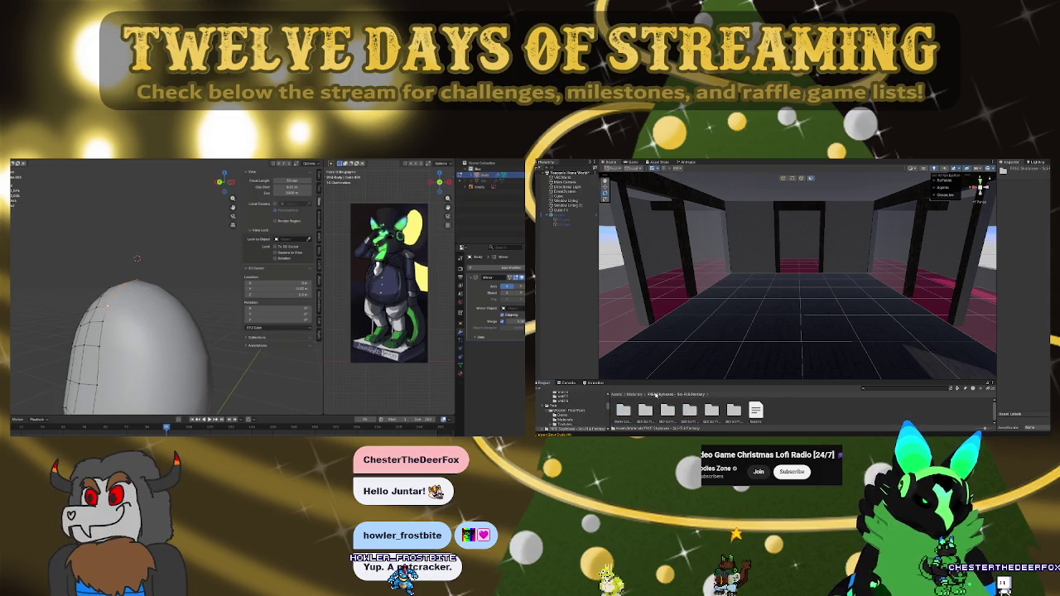
left_click(639, 395)
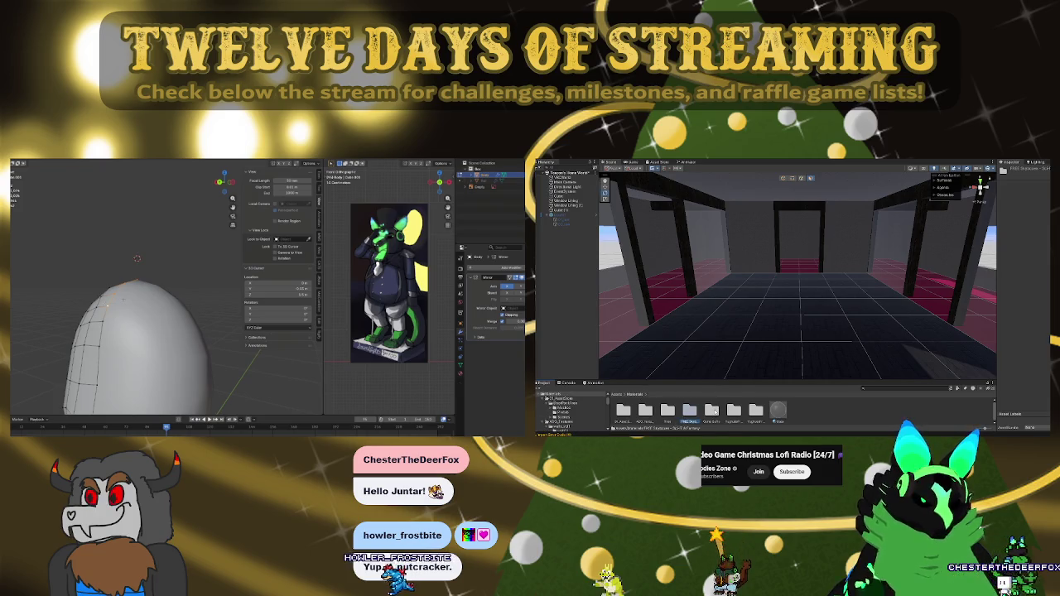
left_click(713, 410)
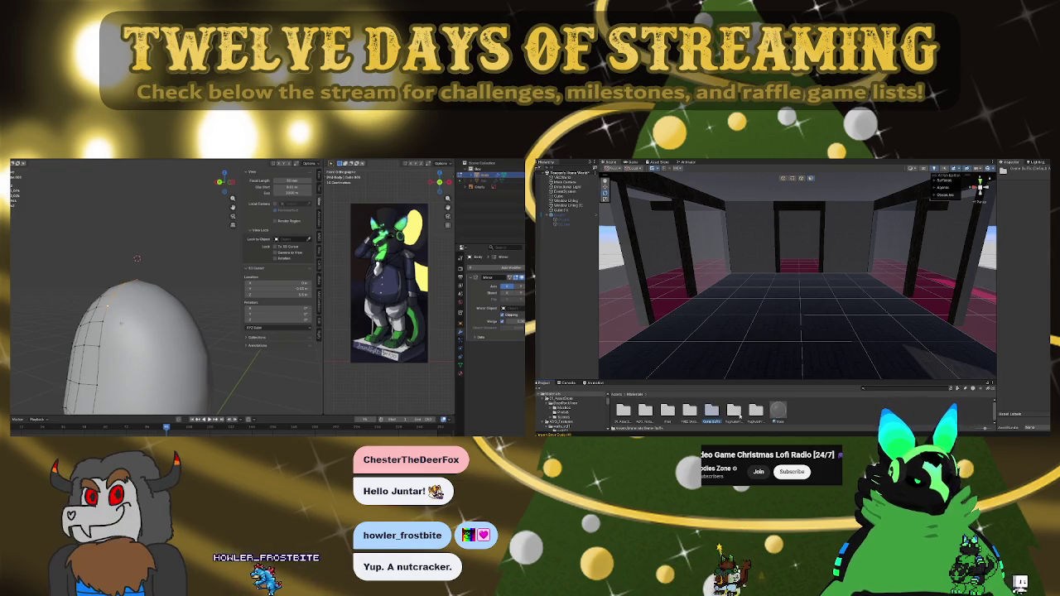
Step: Unhide the head and arm geometry; open the fabric pack's Materials and inspect the red material
key("alt+h")
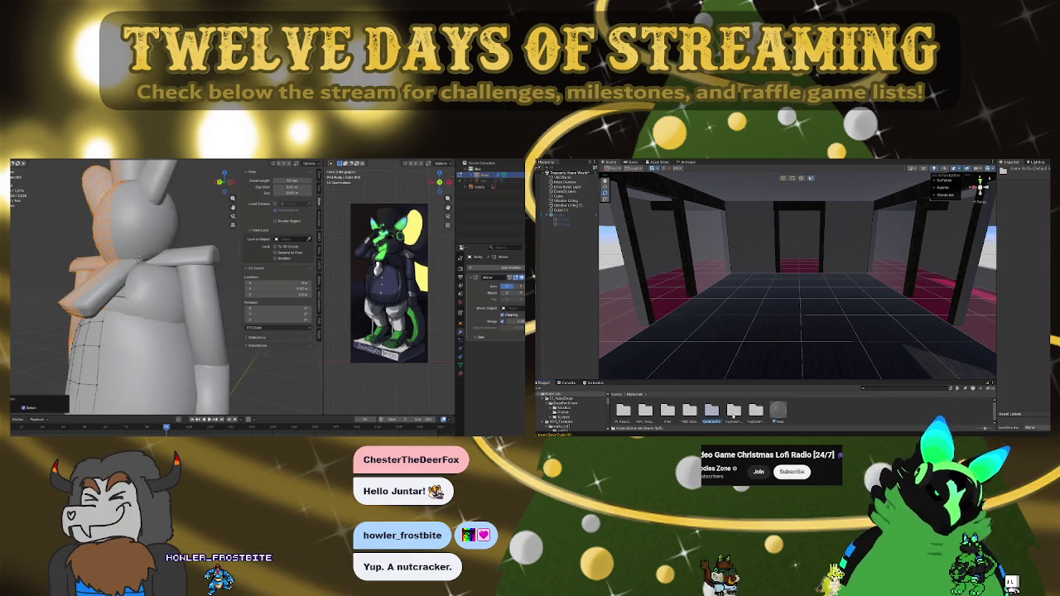
double_click(712, 410)
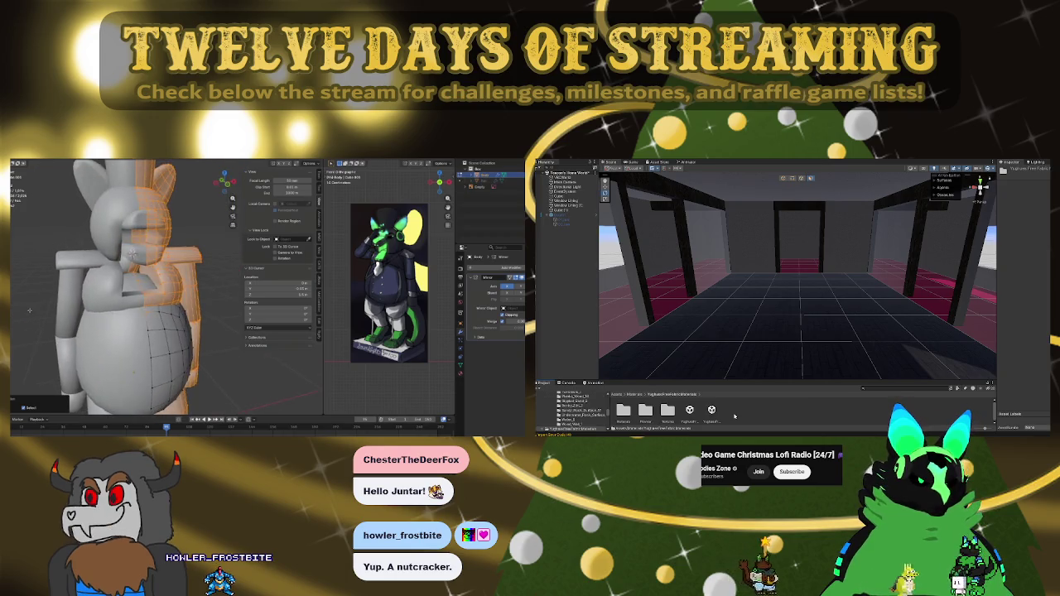
double_click(645, 410)
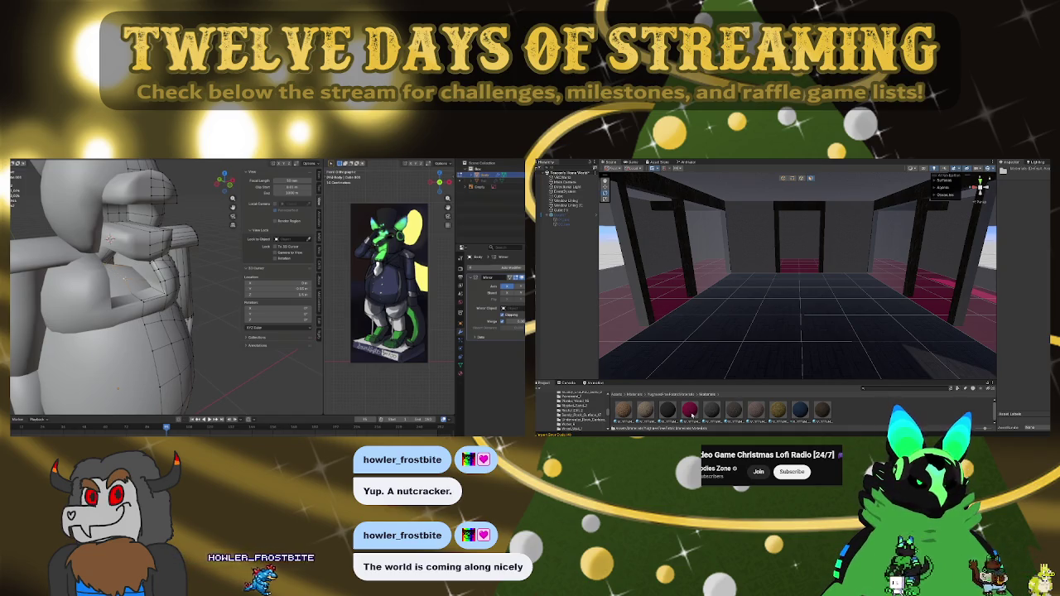
left_click(690, 411)
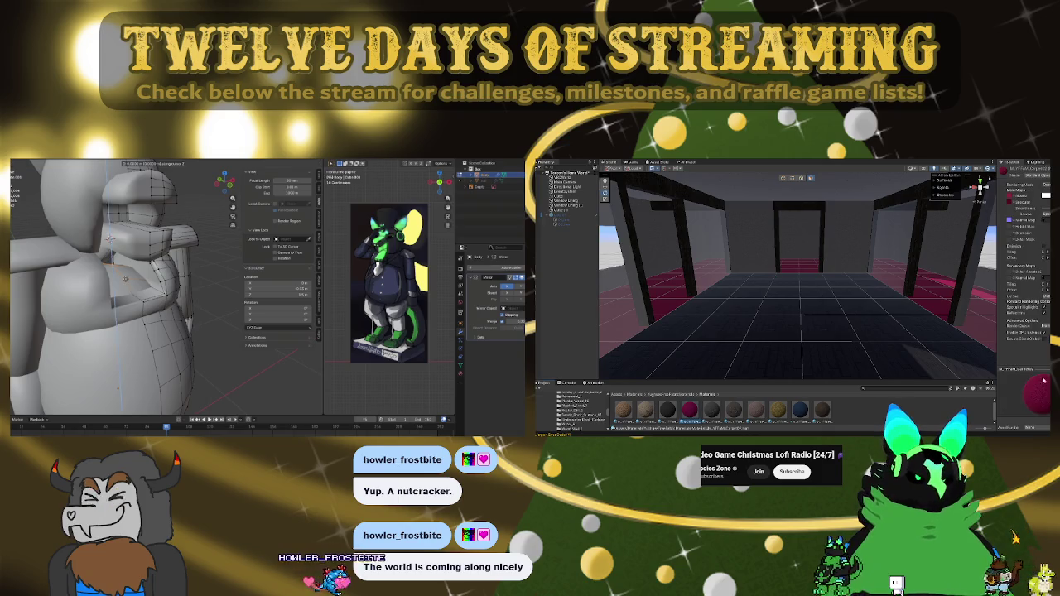
Step: Open the fabric Textures folder; select the belly via Select Similar and hide everything else
left_click(570, 427)
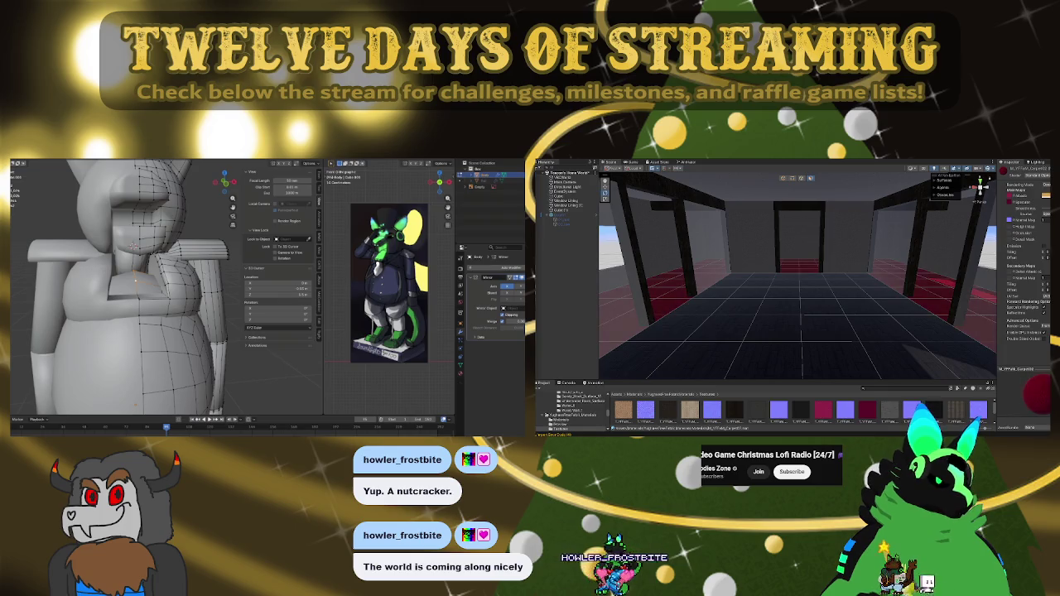
key("l")
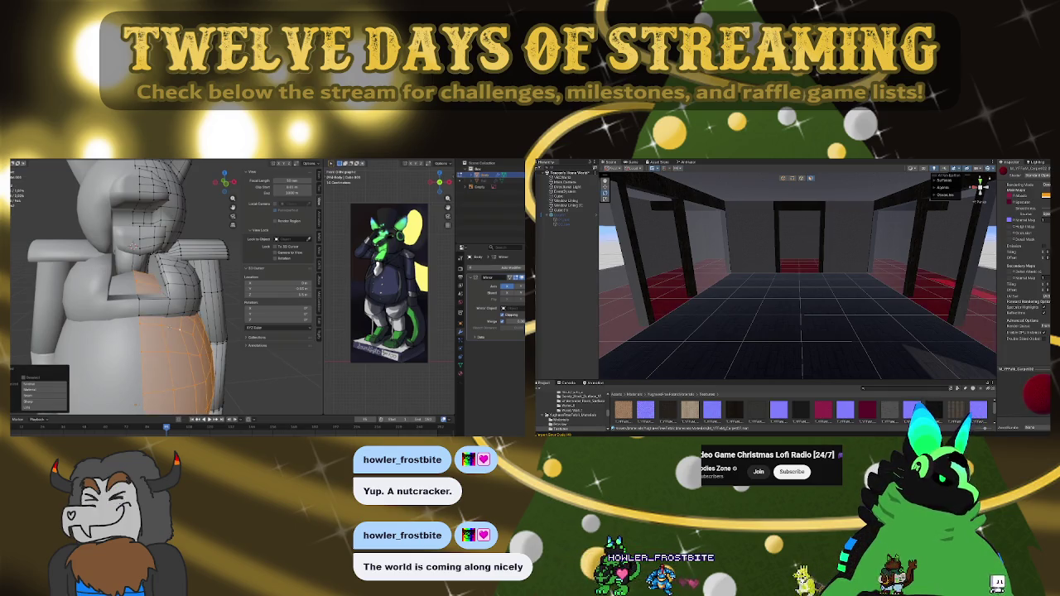
key("shift+g")
left_click(181, 347)
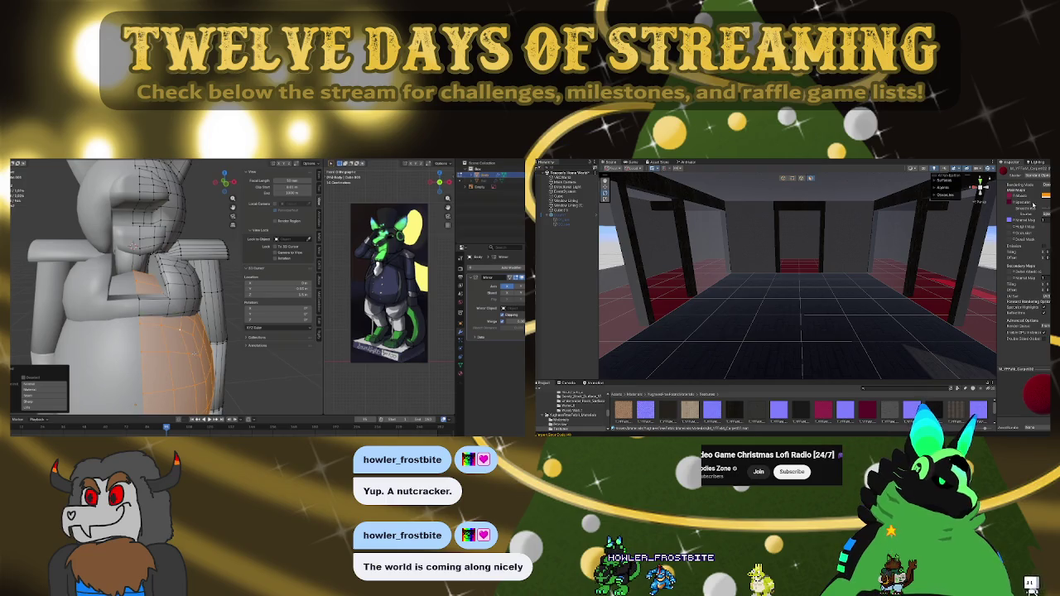
key("shift+h")
Step: Zoom close on the belly, select faces across its top, and inspect the magenta fabric texture
left_click_drag(179, 330, 95, 274)
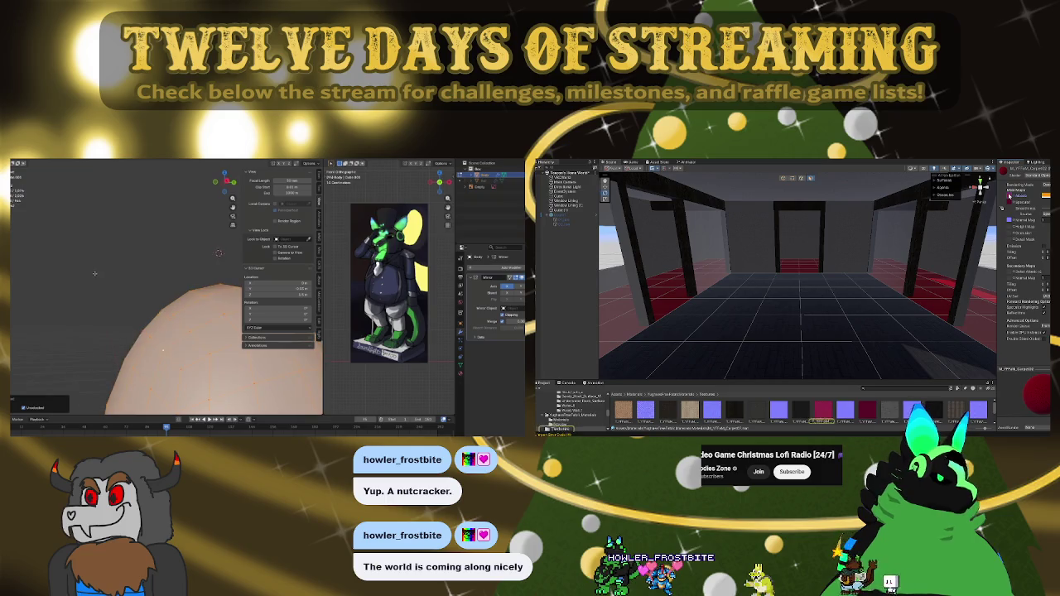
scroll(234, 290, "down", 5)
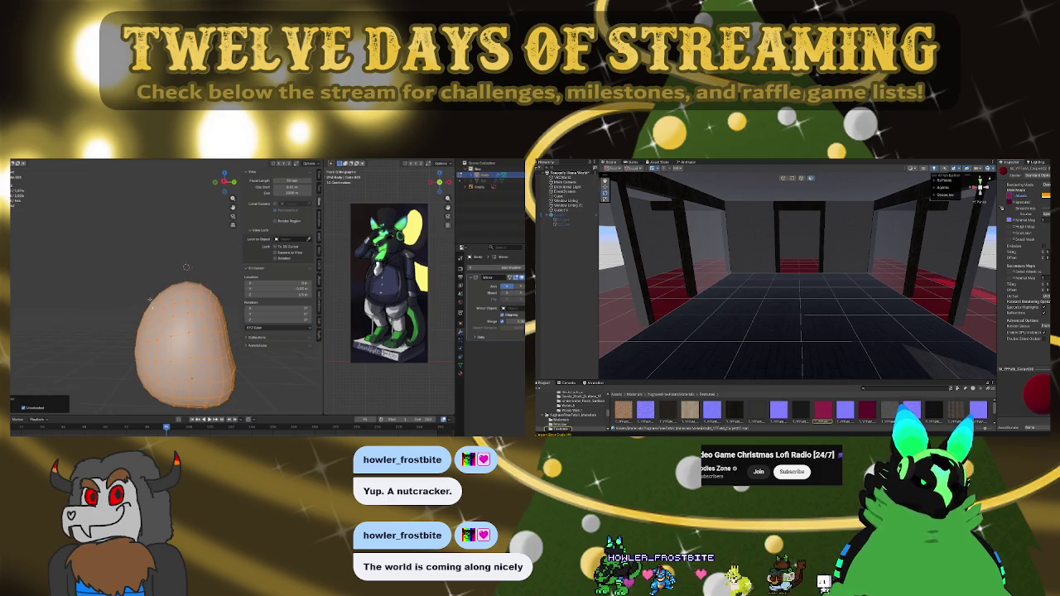
key("alt+a")
key("ctrl+KP_Add")
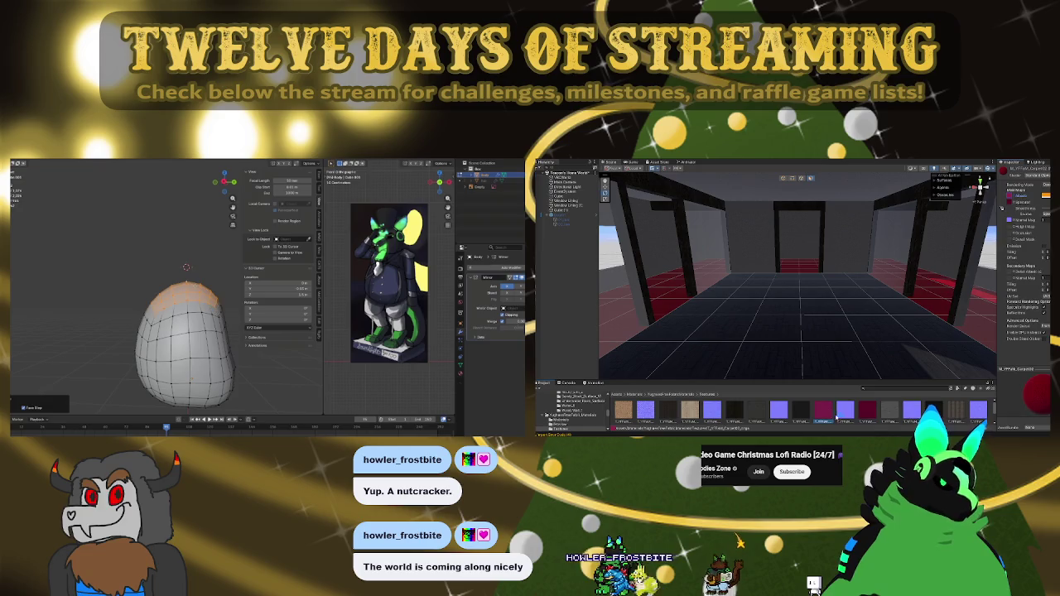
left_click(826, 409)
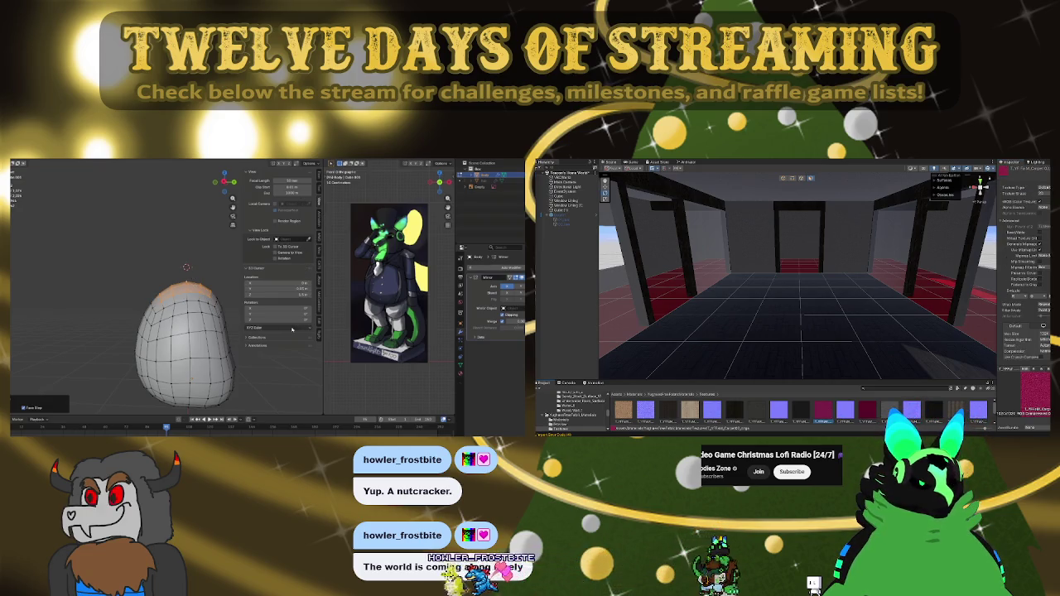
Step: Browse Blender's sidebar panels (Item transform, Tool and View), ending on the Item panel
left_click(320, 176)
left_click(319, 189)
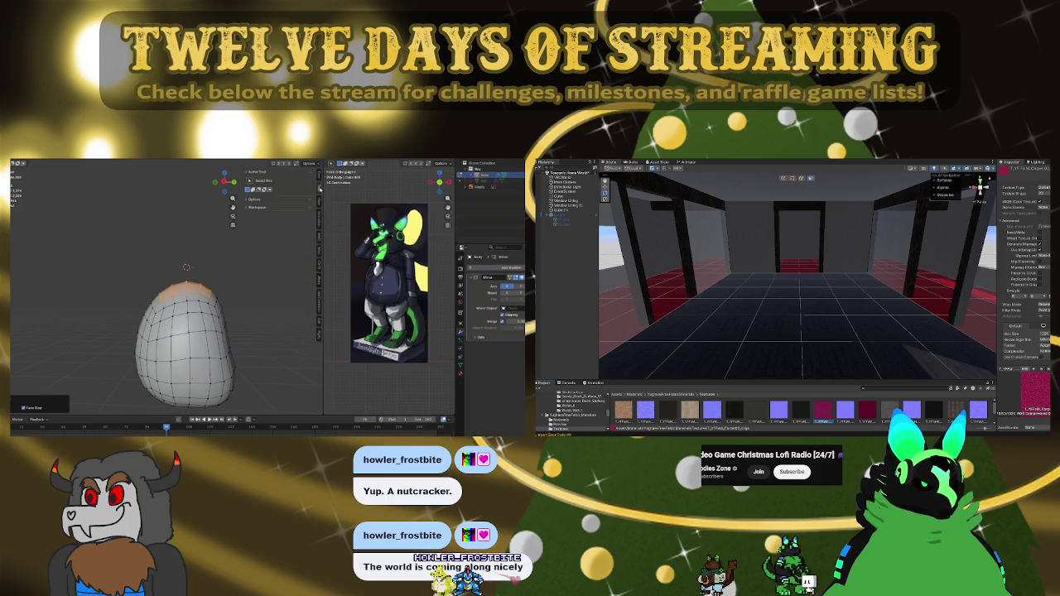
left_click(319, 202)
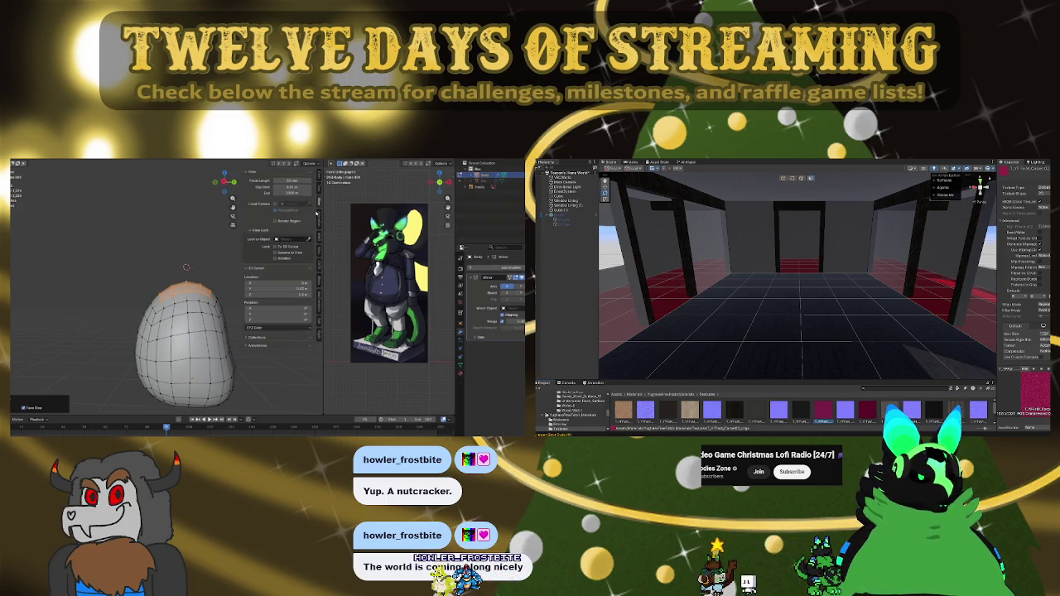
left_click(319, 177)
left_click(320, 188)
left_click(319, 199)
left_click(320, 188)
left_click(320, 176)
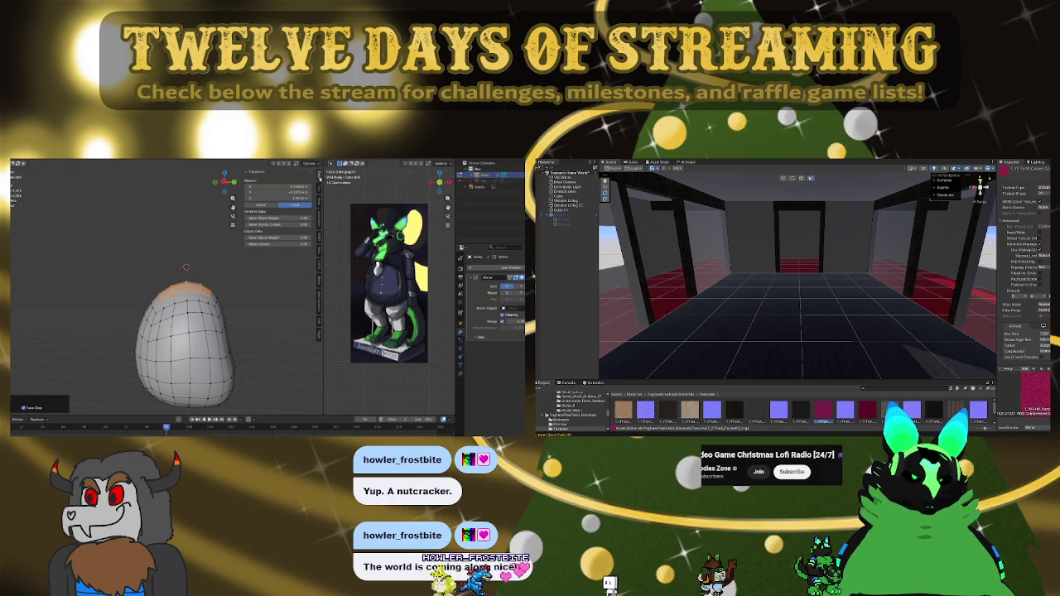
Step: Flatten the selected top faces with LoopTools and shift them along Z
left_click(321, 325)
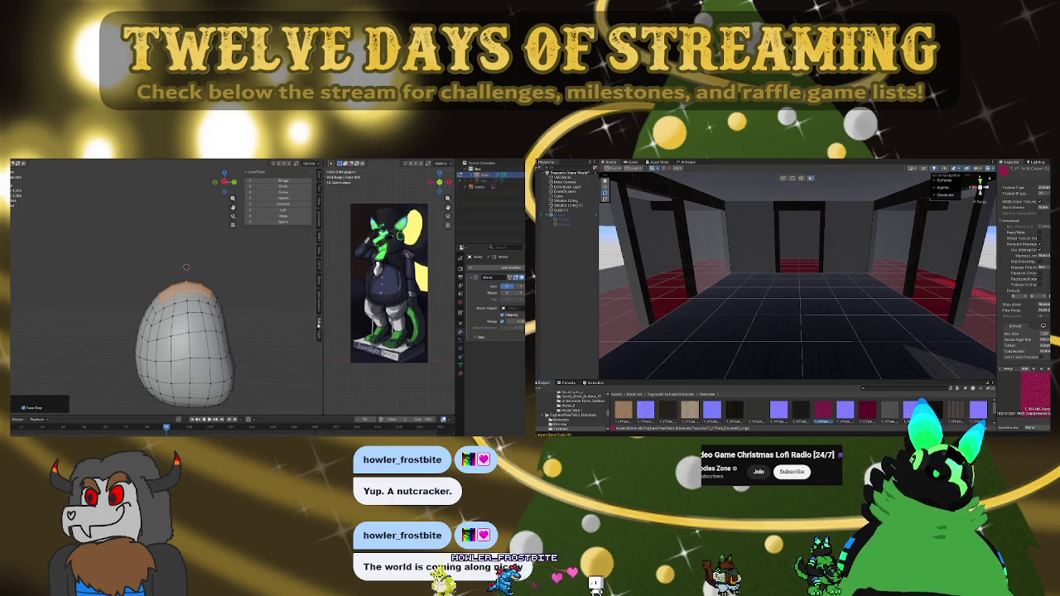
left_click(284, 199)
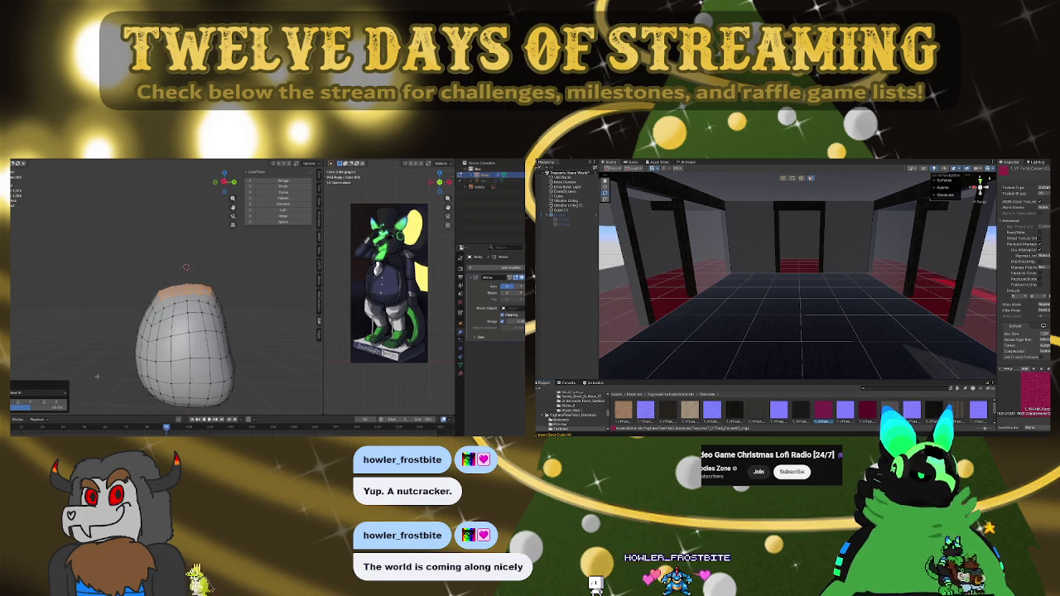
left_click(241, 306)
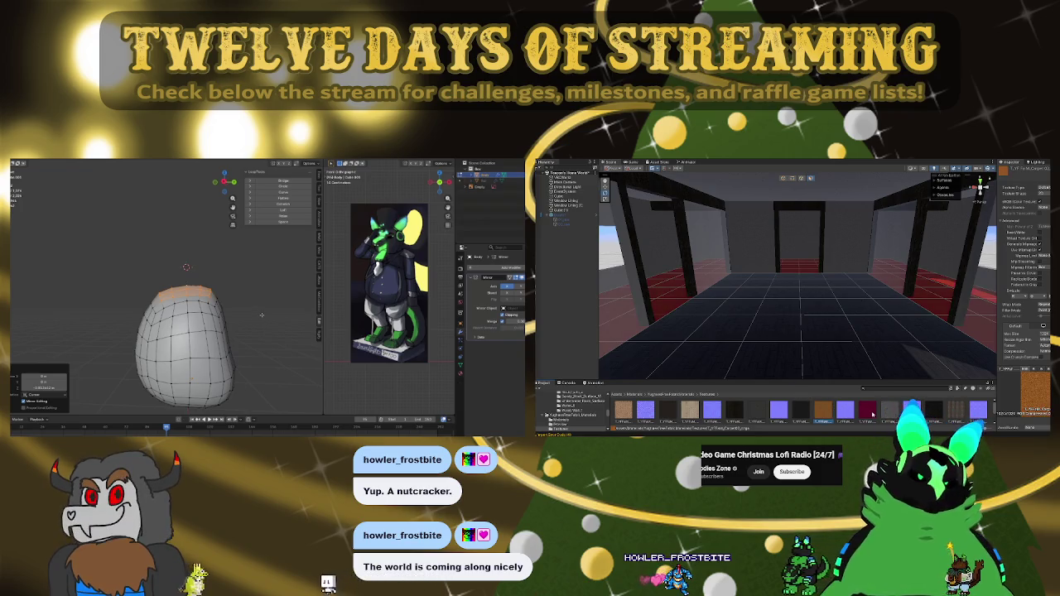
Step: Inspect the dark red fabric texture in Unity, then reveal the hidden nutcracker body geometry
left_click(870, 412)
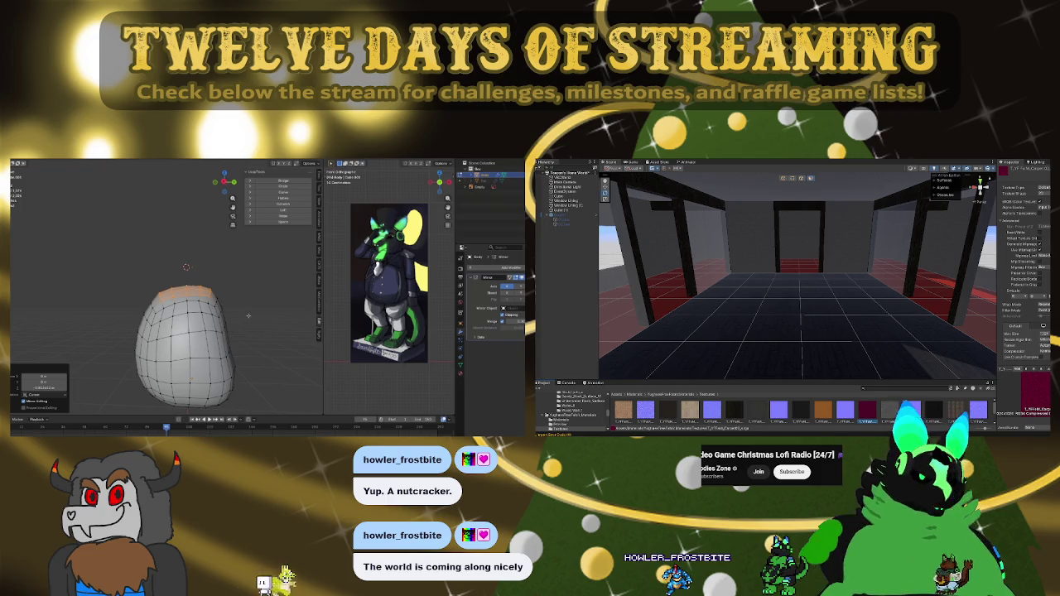
key("alt+h")
mouse_move(166, 353)
left_mouse_down()
mouse_move(211, 353)
mouse_move(165, 315)
left_mouse_up()
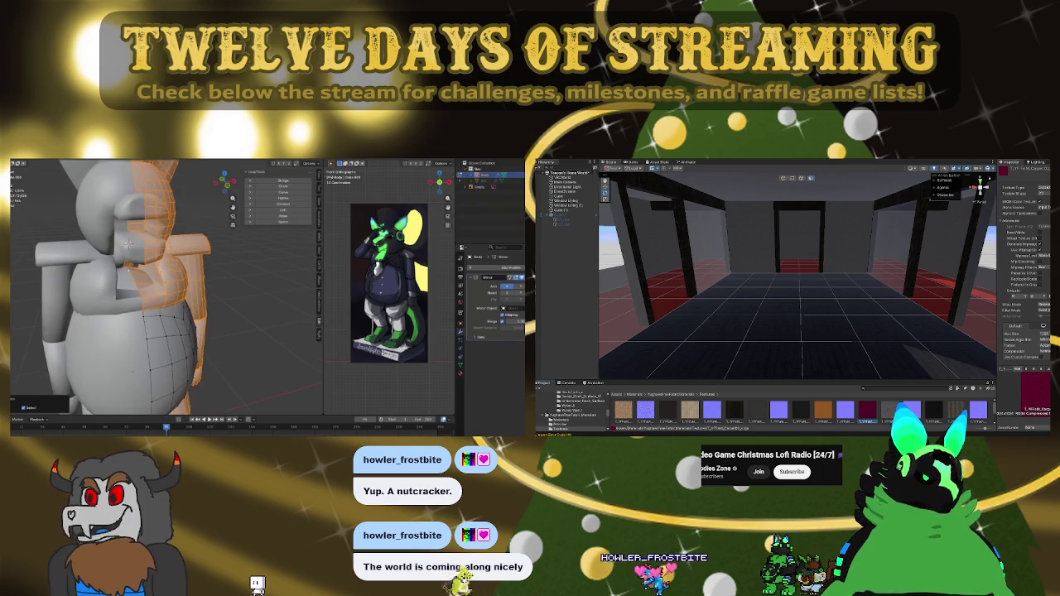
Step: Select linked mesh pieces around the nutcracker's shoulder, then clear the selection
scroll(165, 315, "up", 3)
left_click(122, 240)
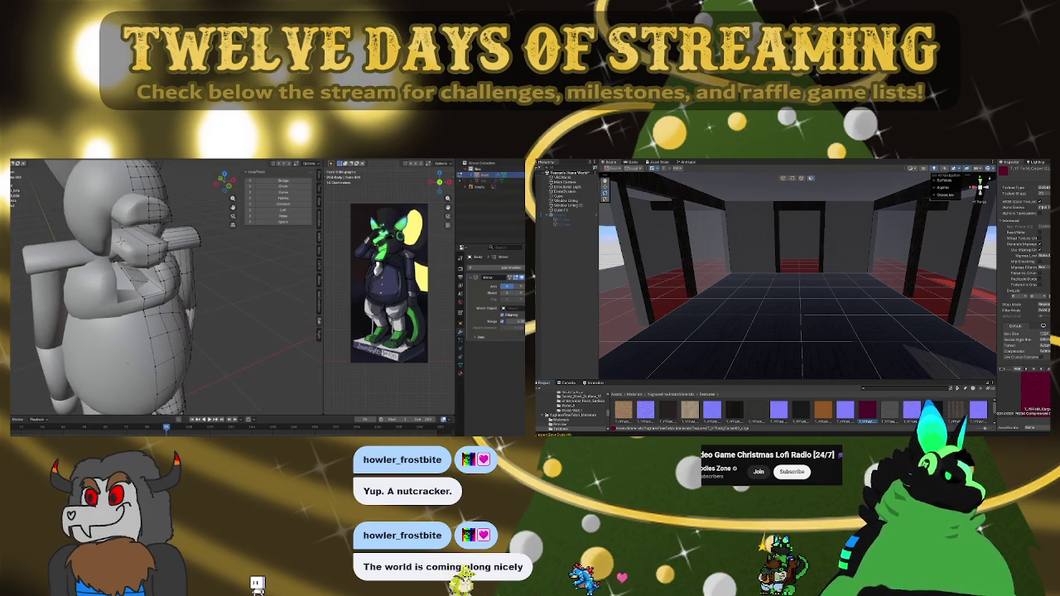
scroll(121, 242, "up", 5)
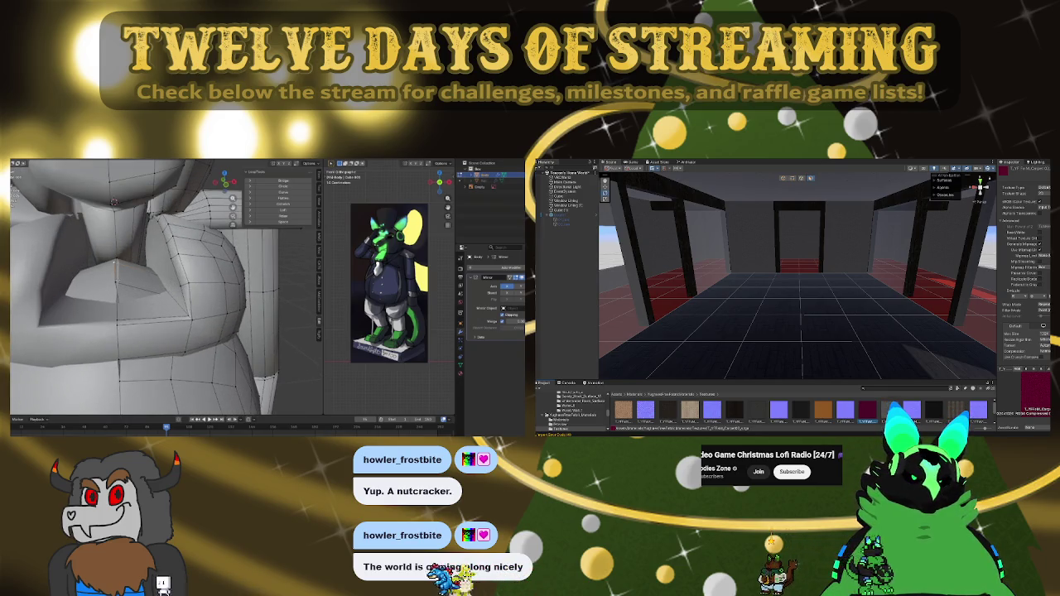
key("l")
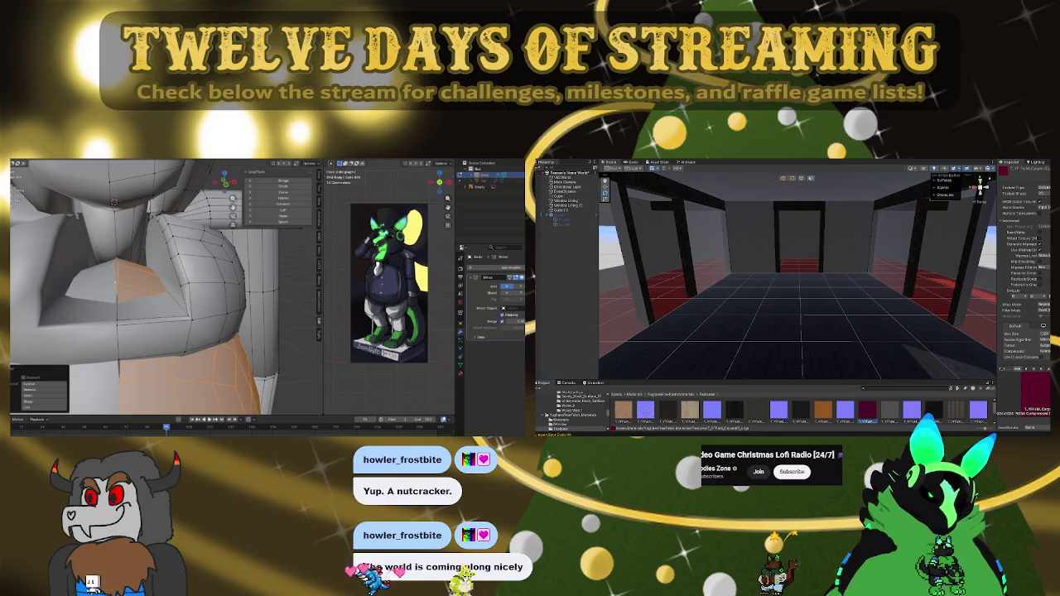
key("l")
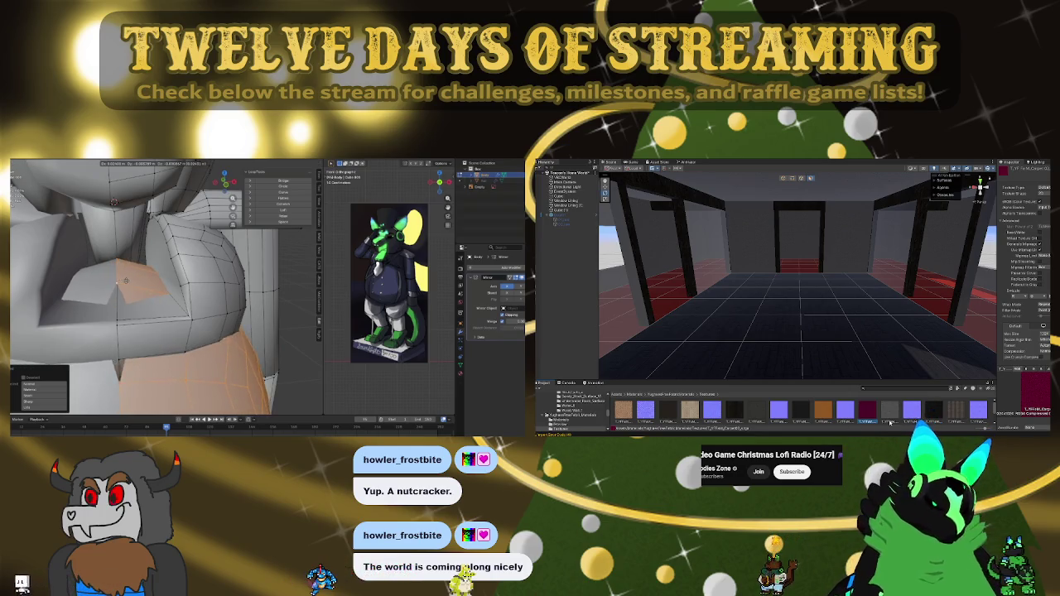
key("l")
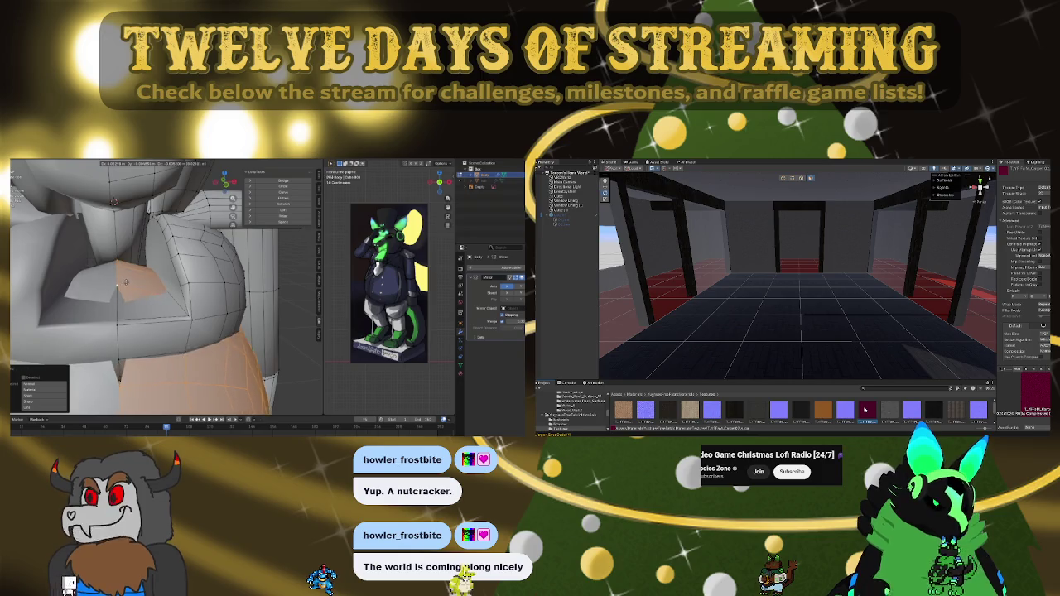
key("alt+a")
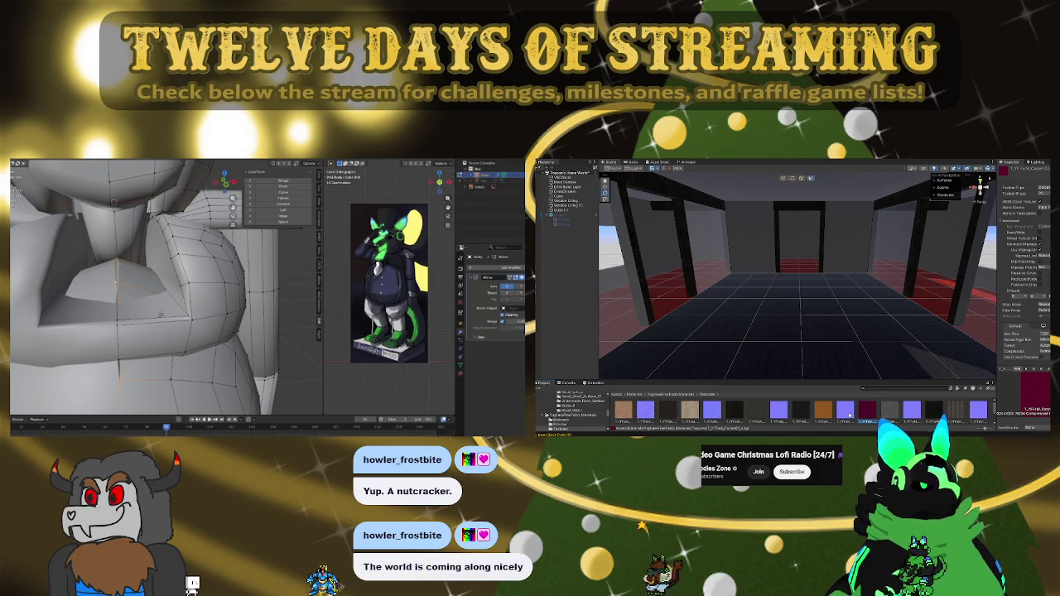
Step: Grab and move the shoulder vertices to close the gap
key("g")
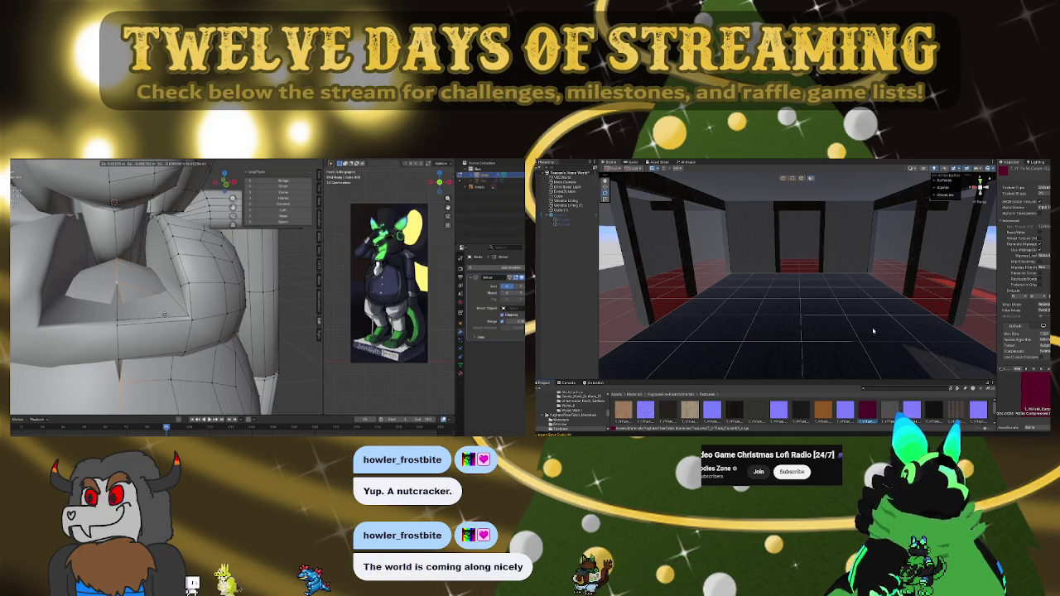
key("Return")
key("g")
key("Return")
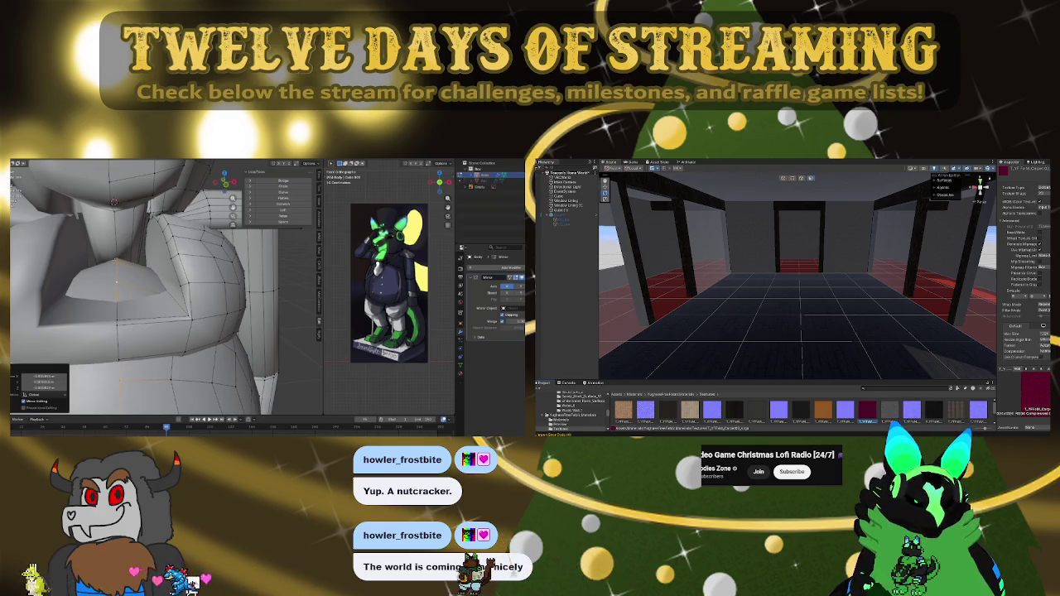
key("alt+a")
Step: Select a path, face loop and neck edge loops, then hide the Mirror modifier in the viewport
left_click(116, 282, "ctrl")
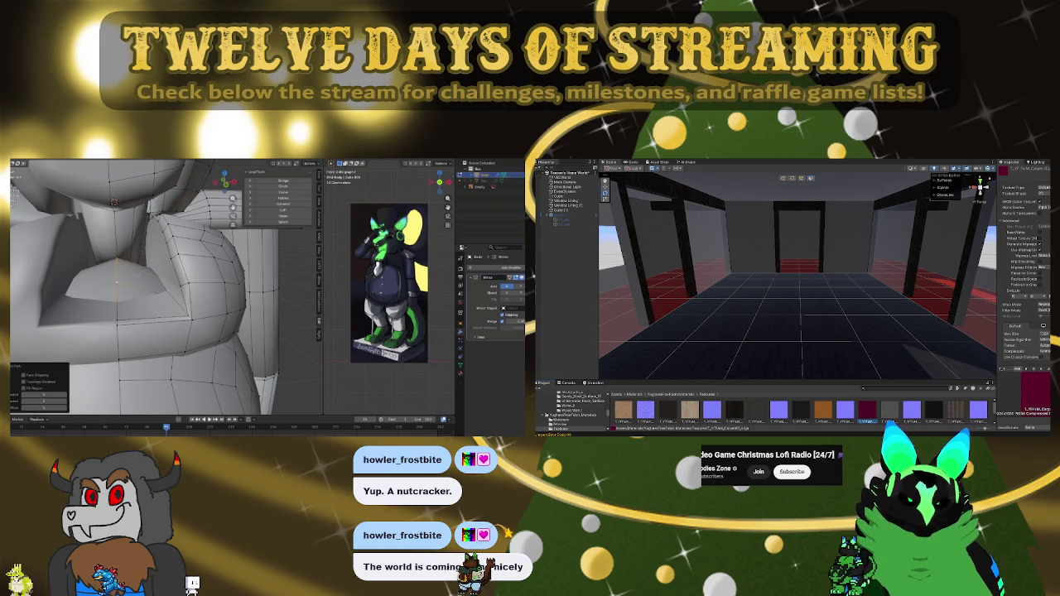
mouse_move(116, 282)
left_mouse_down()
mouse_move(65, 293)
mouse_move(116, 276)
left_mouse_up()
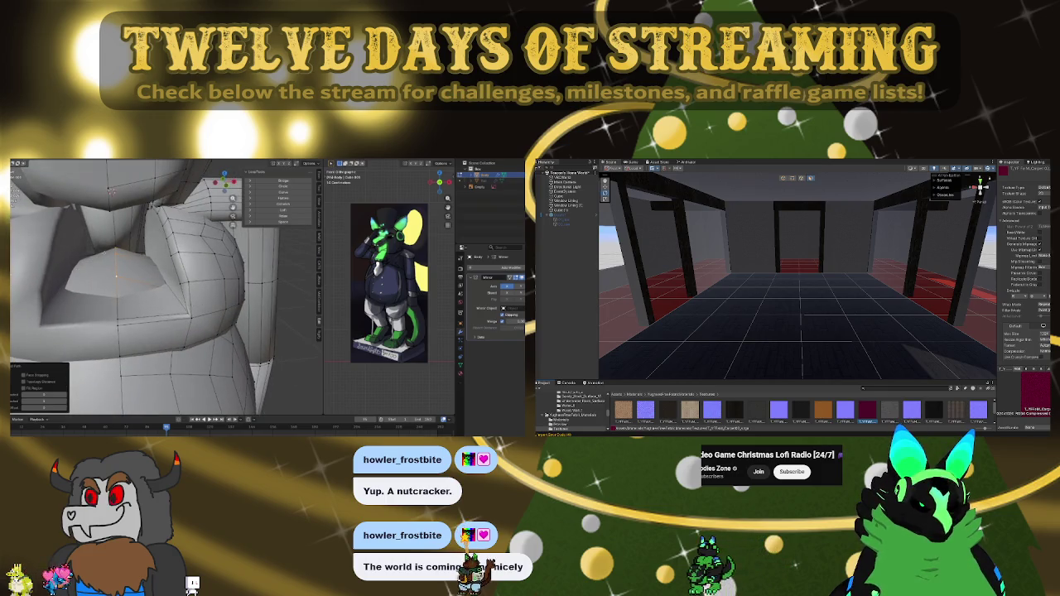
scroll(116, 276, "up", 5)
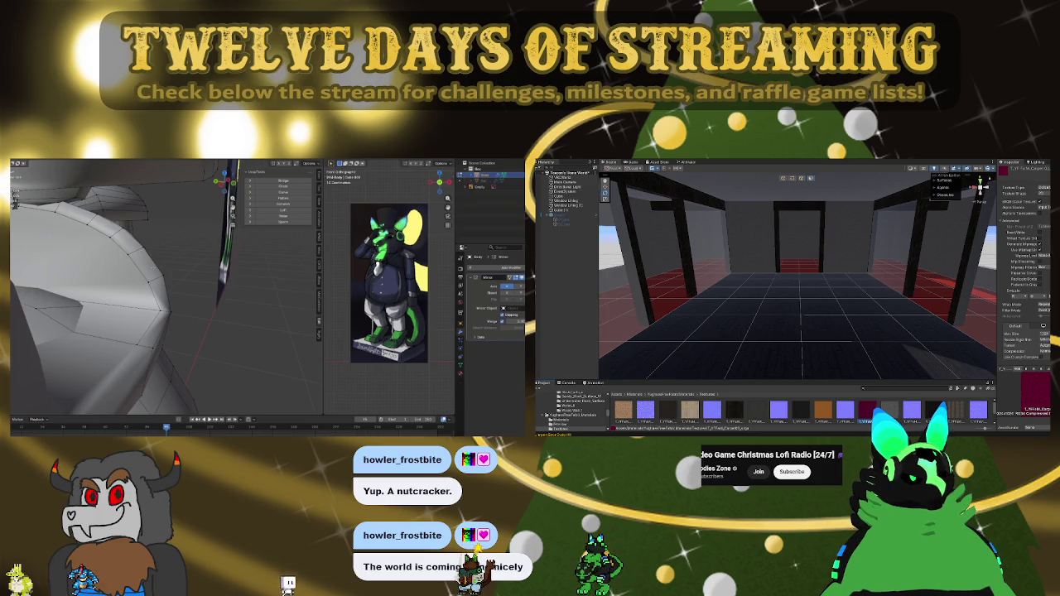
left_click(142, 345, "alt")
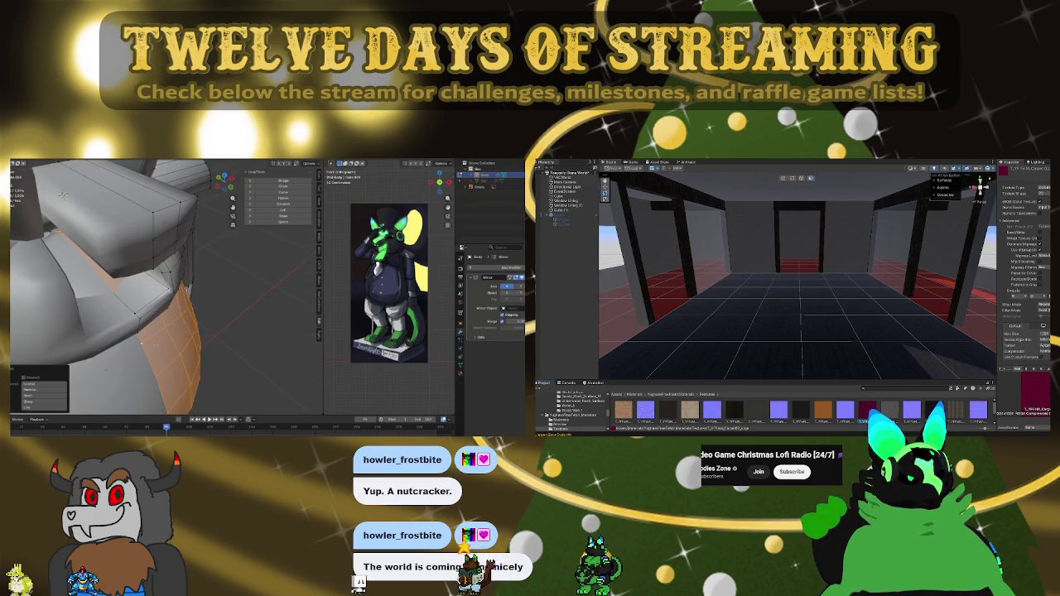
scroll(142, 344, "down", 5)
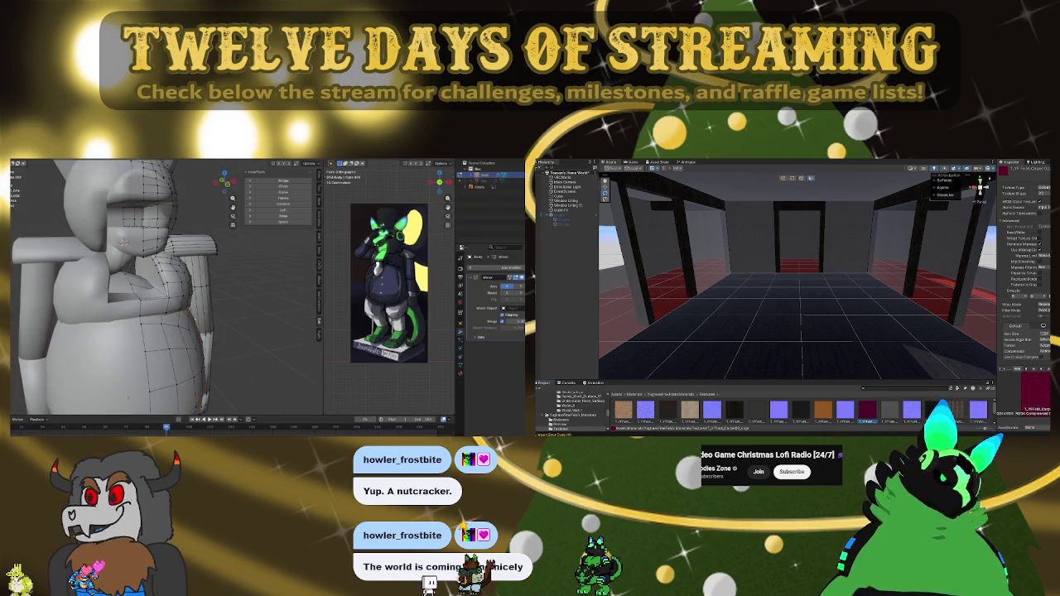
scroll(125, 244, "up", 3)
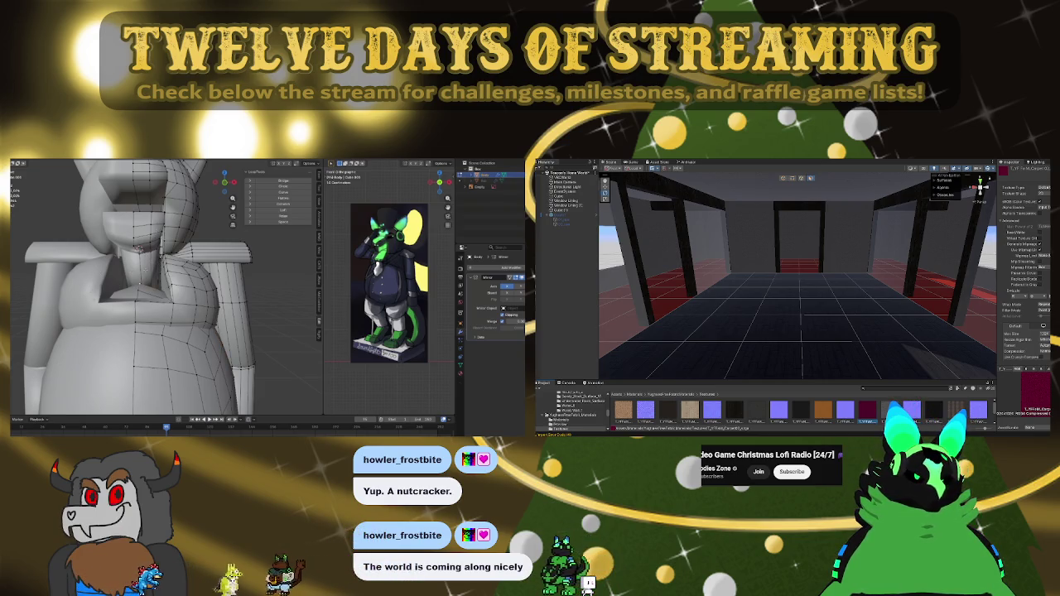
left_click(178, 373, "alt")
left_click(147, 248, "alt")
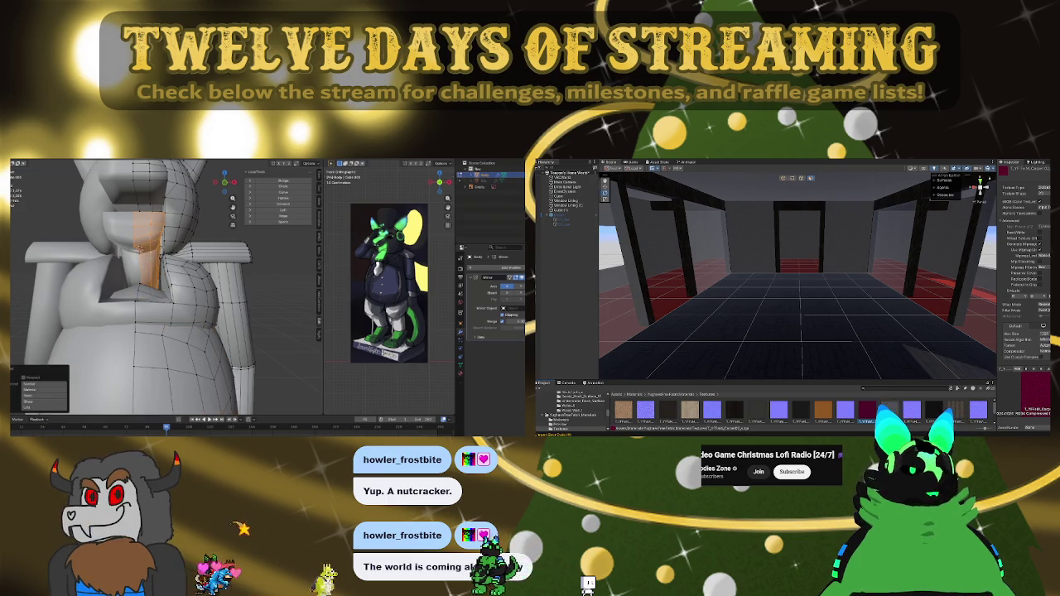
left_click(517, 278)
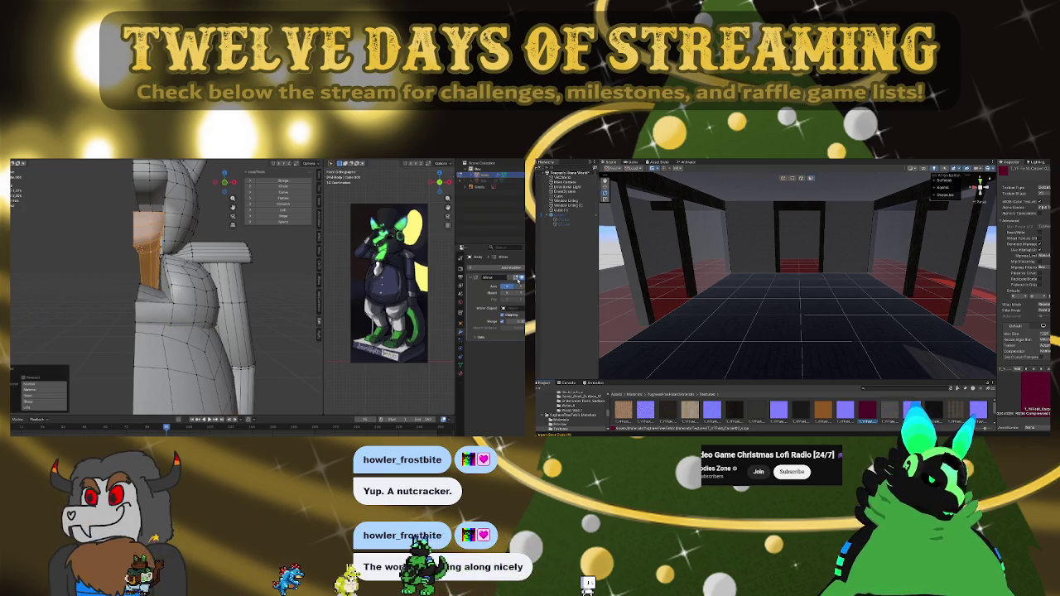
Step: From a side view, rotate the arm piece so it slopes down from the shoulder
left_click_drag(224, 181, 221, 305)
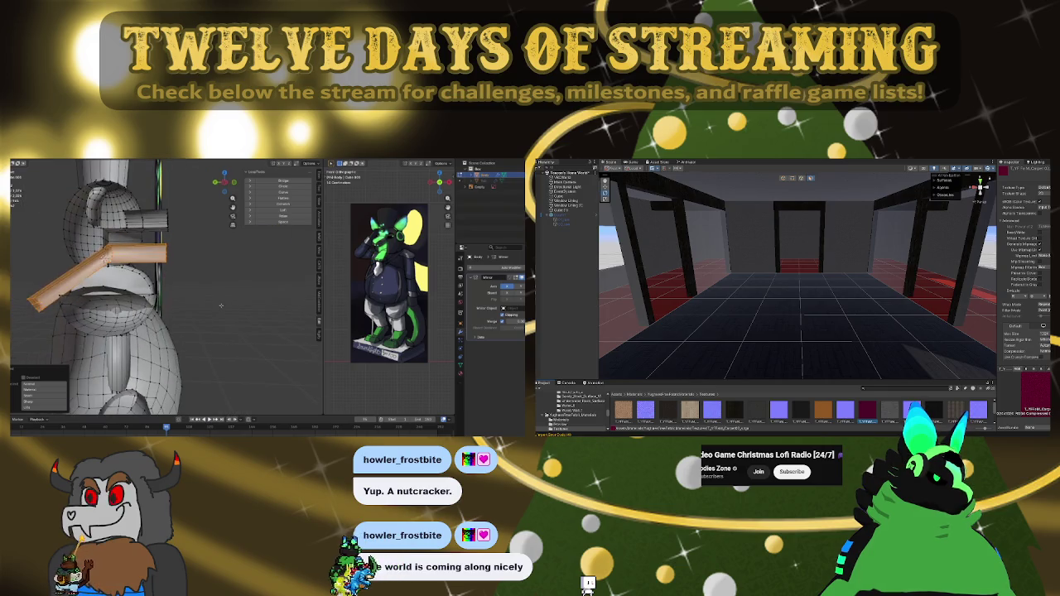
key("KP_3")
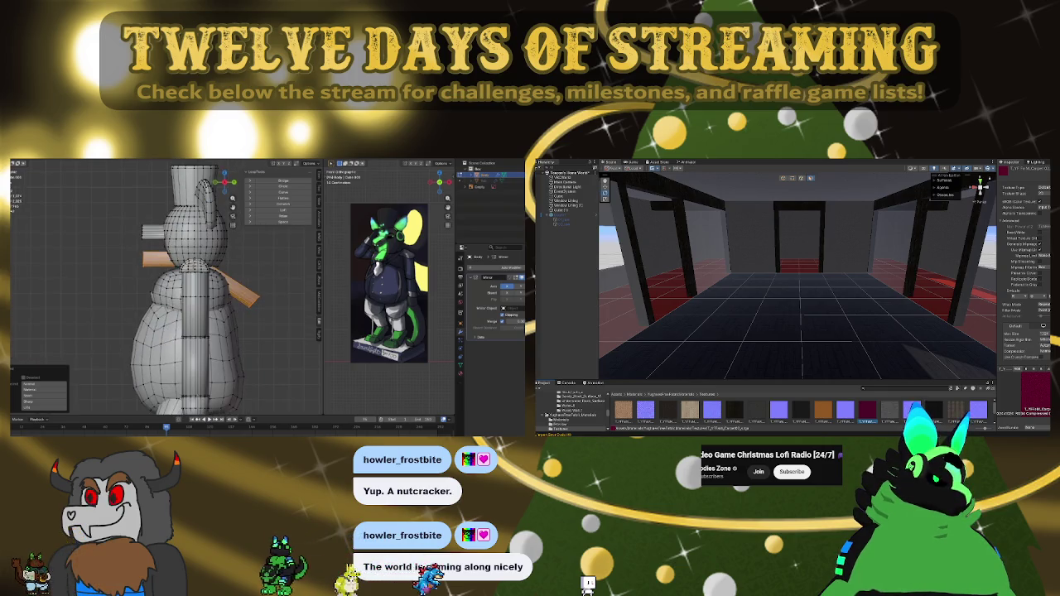
left_click_drag(191, 306, 163, 312)
key("r")
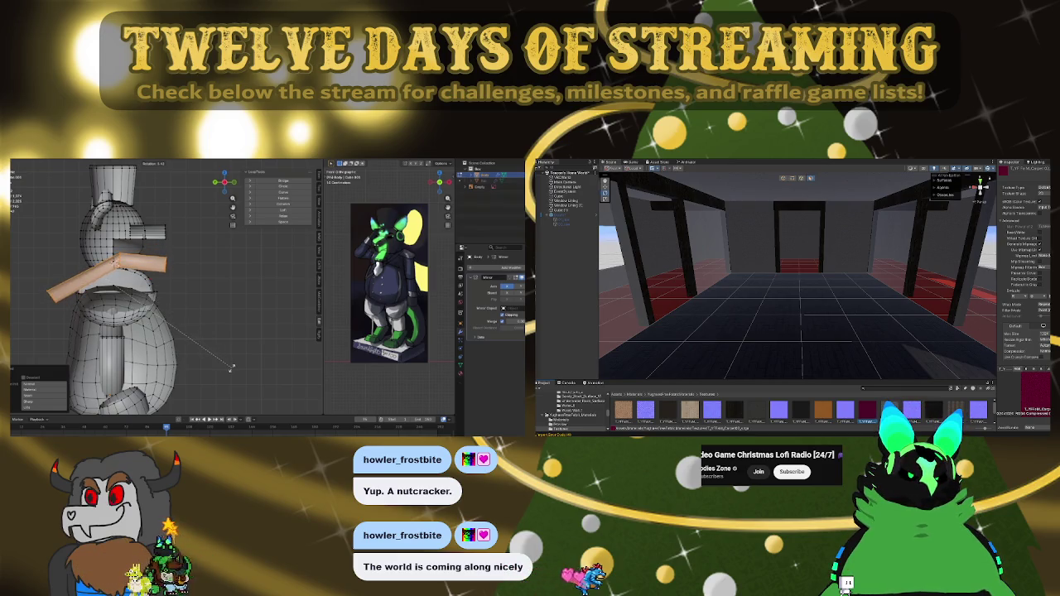
left_click(232, 368)
scroll(112, 257, "up", 5)
scroll(111, 255, "down", 3)
Step: Rotate the arm to a steeper downward angle, checking it from side and front views
key("r")
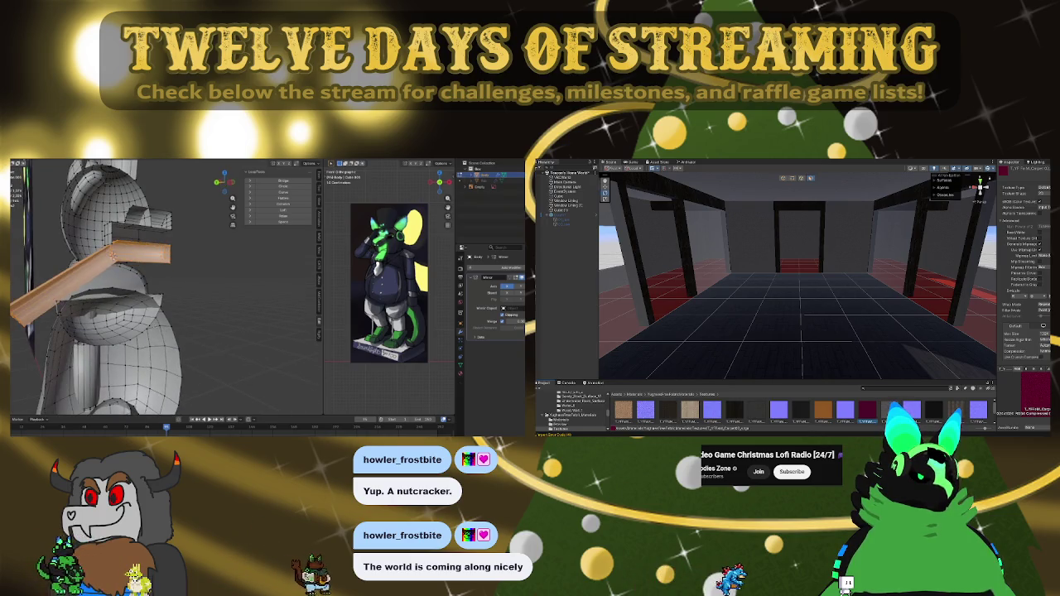
key("KP_3")
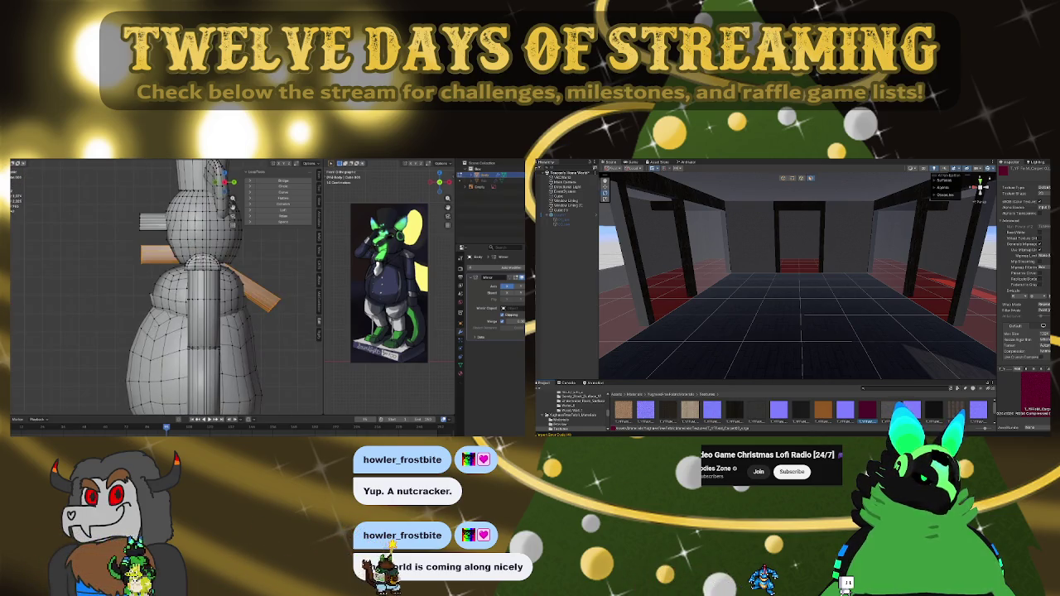
key("KP_1")
key("r")
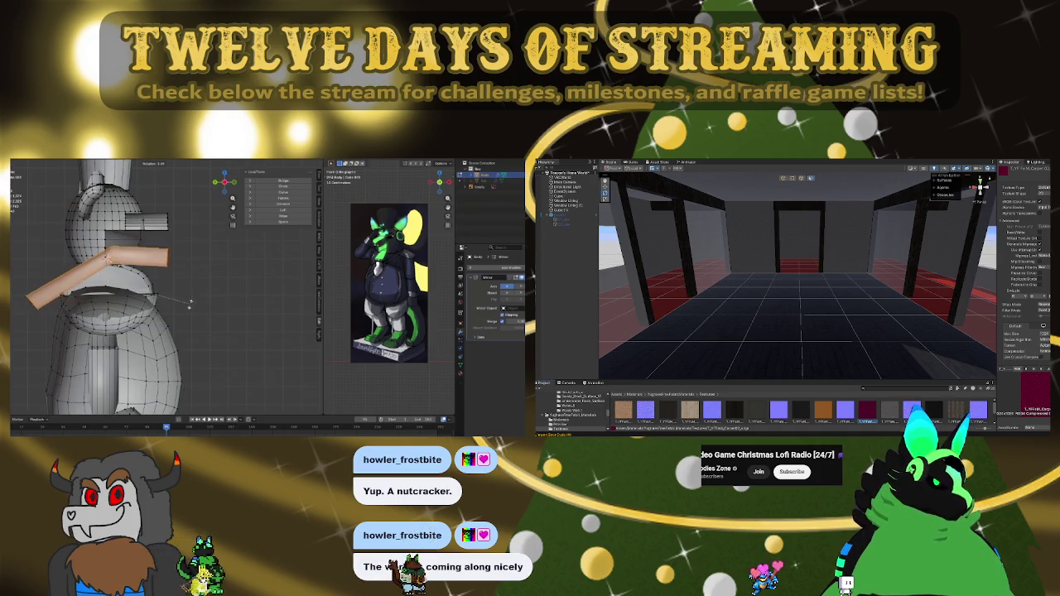
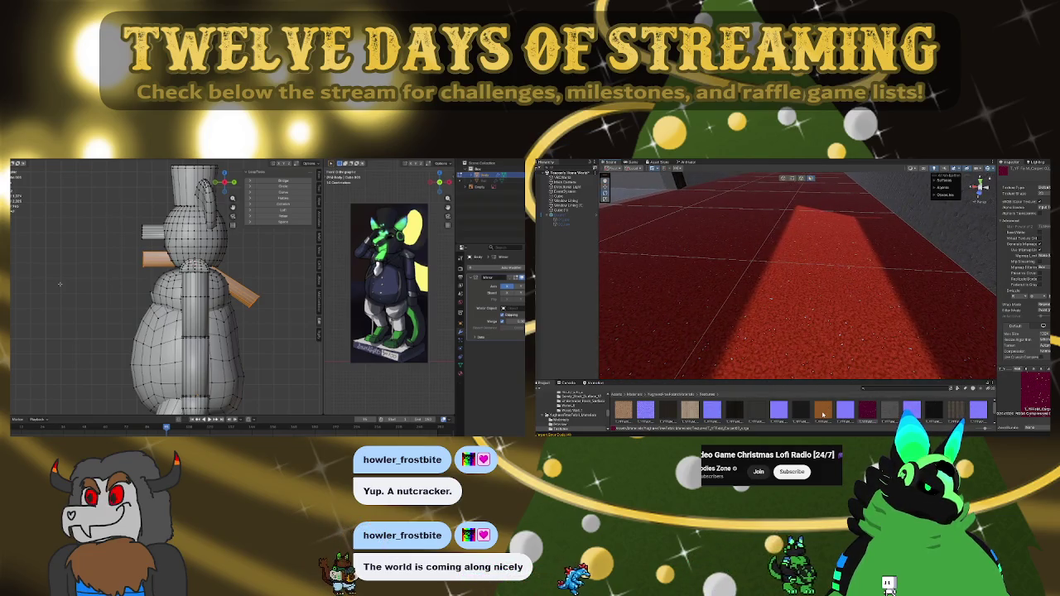
Step: Orbit the nutcracker, turn the Unity camera toward the walls, and swap the floor to white snow
left_click_drag(199, 309, 248, 313)
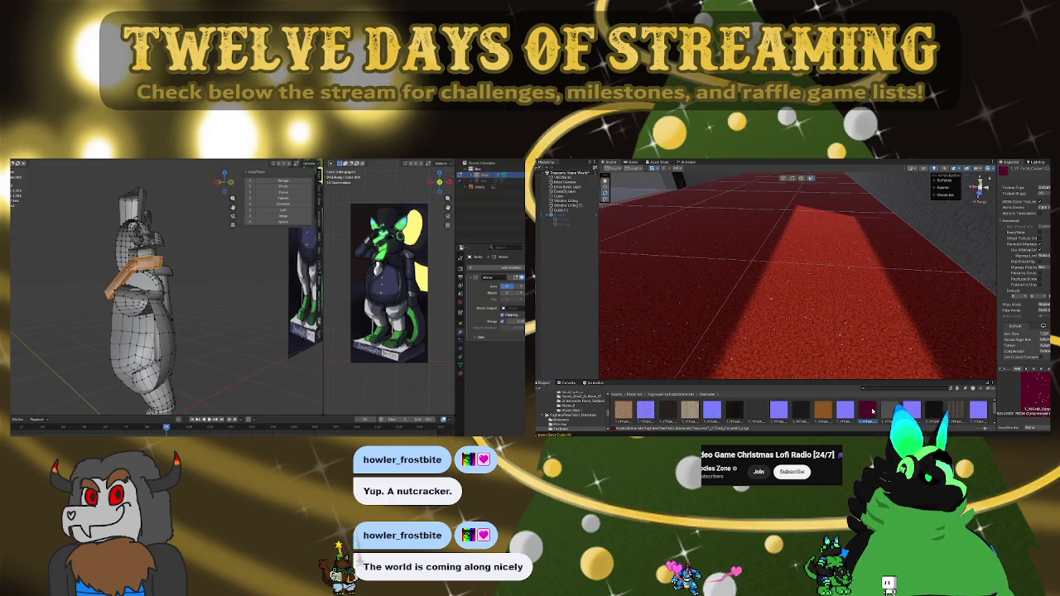
mouse_move(827, 295)
left_mouse_down()
mouse_move(720, 273)
mouse_move(821, 262)
left_mouse_up()
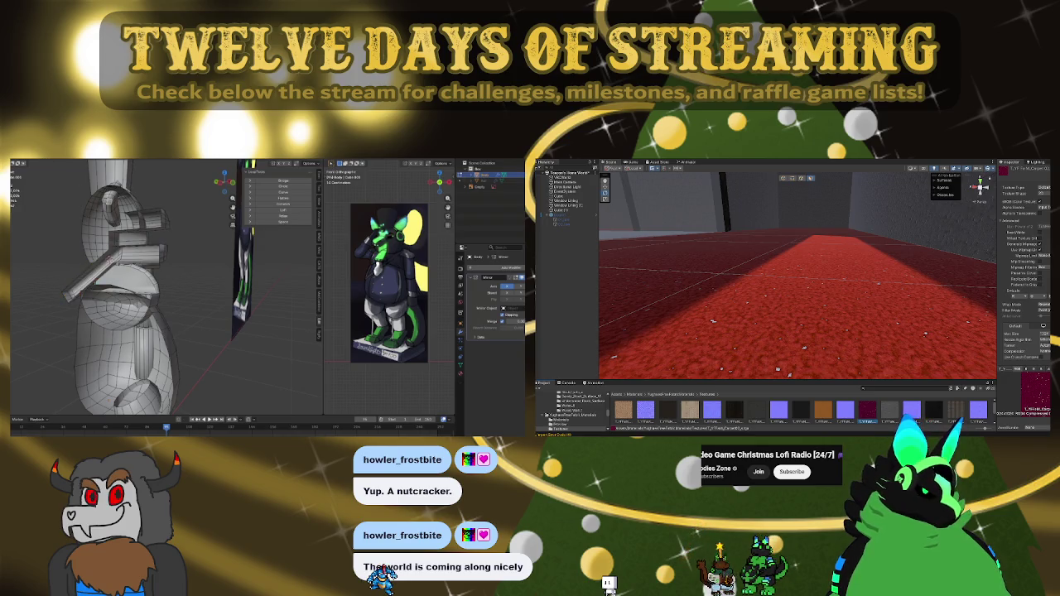
key("ctrl+z")
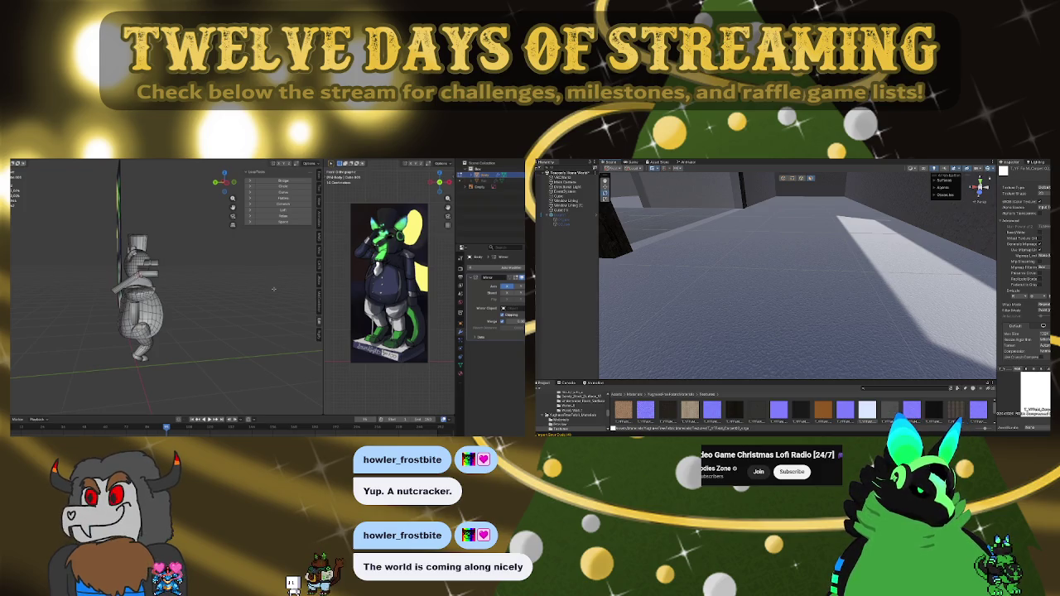
Step: Zoom Unity's Scene view in on the corridor floor, now showing red carpet again
scroll(144, 264, "up", 6)
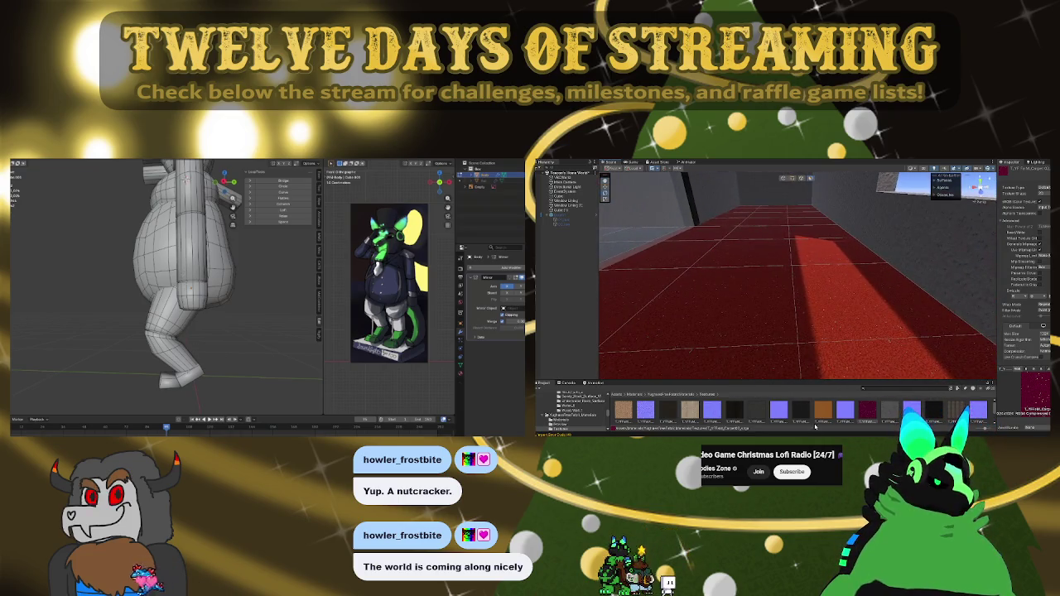
Step: Select the corridor floor and browse the Materials folders, looking into AD03_Textures
left_click(829, 293)
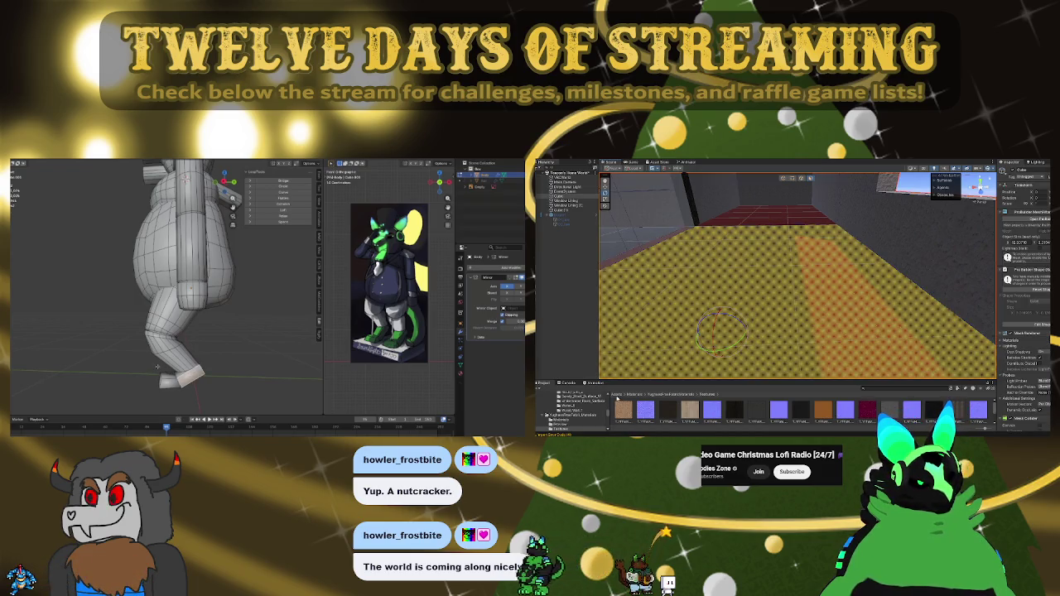
left_click(676, 395)
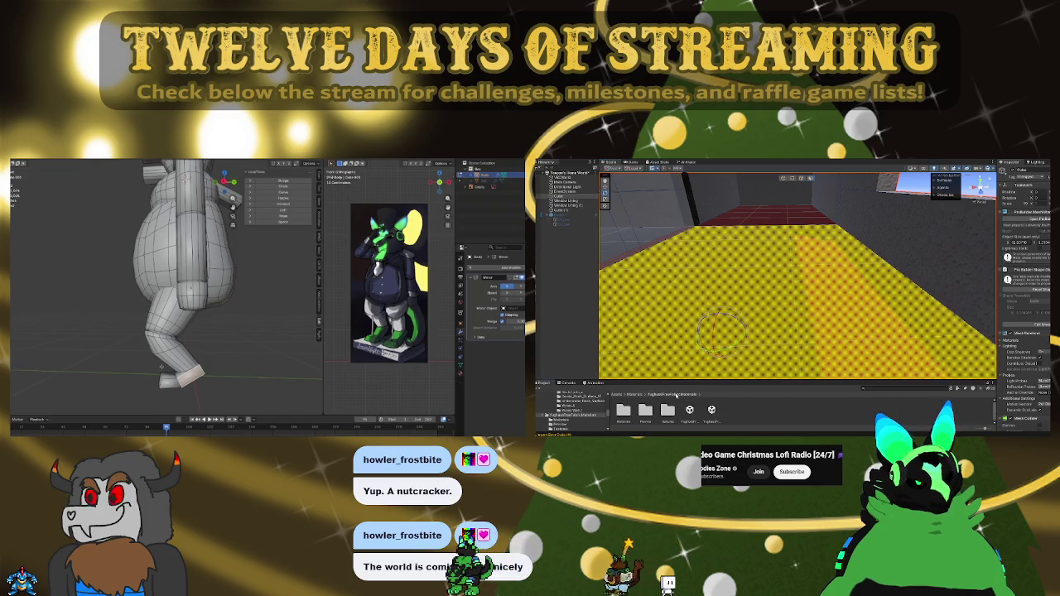
left_click(635, 395)
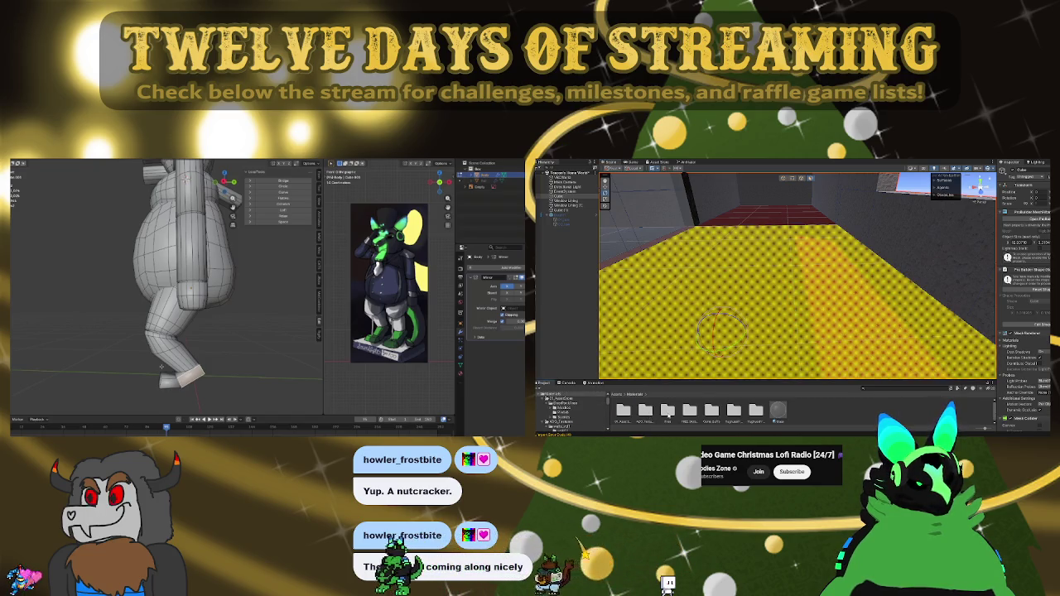
left_click(662, 412)
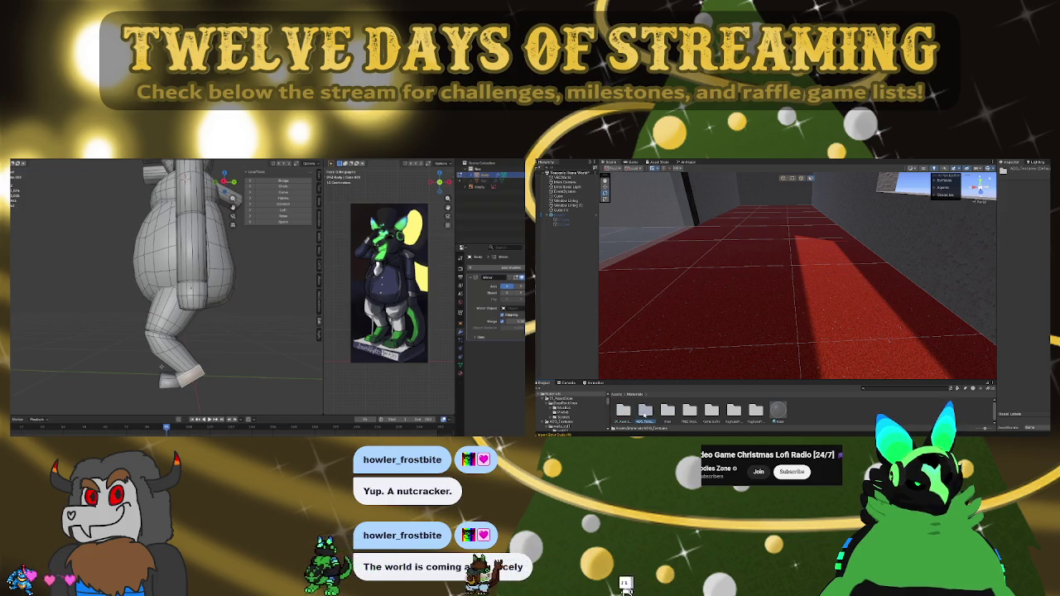
double_click(646, 411)
double_click(623, 411)
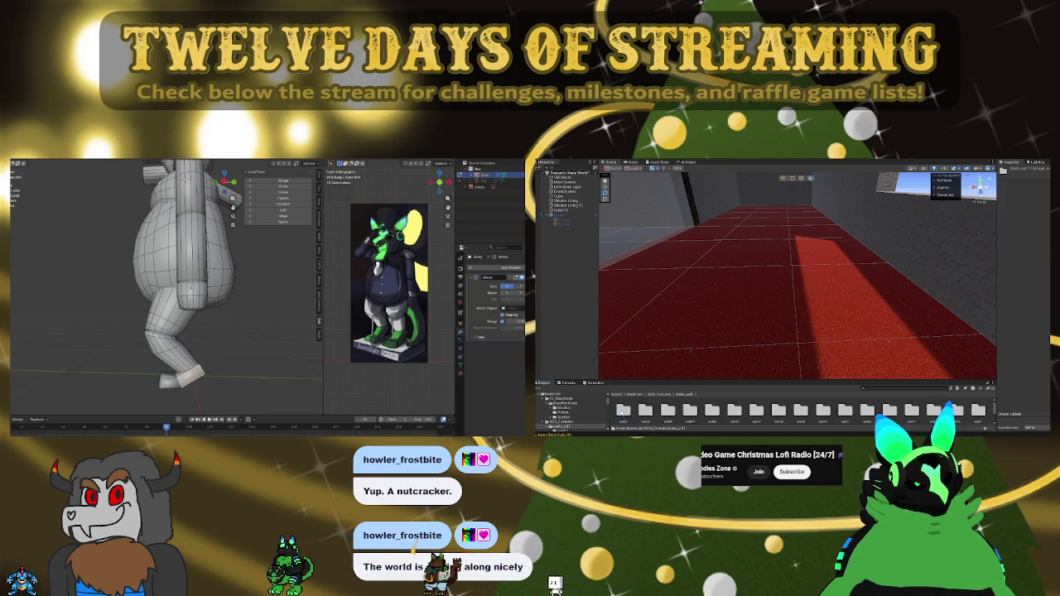
left_click(635, 394)
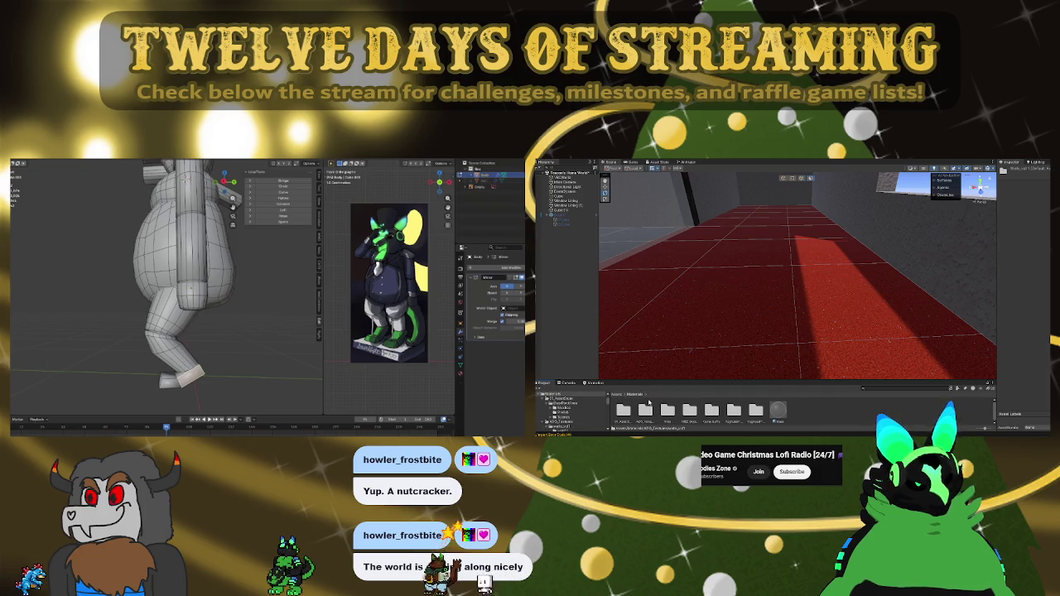
Step: Open Yughues Free Fabric Materials > Materials and select the red carpet material
double_click(734, 410)
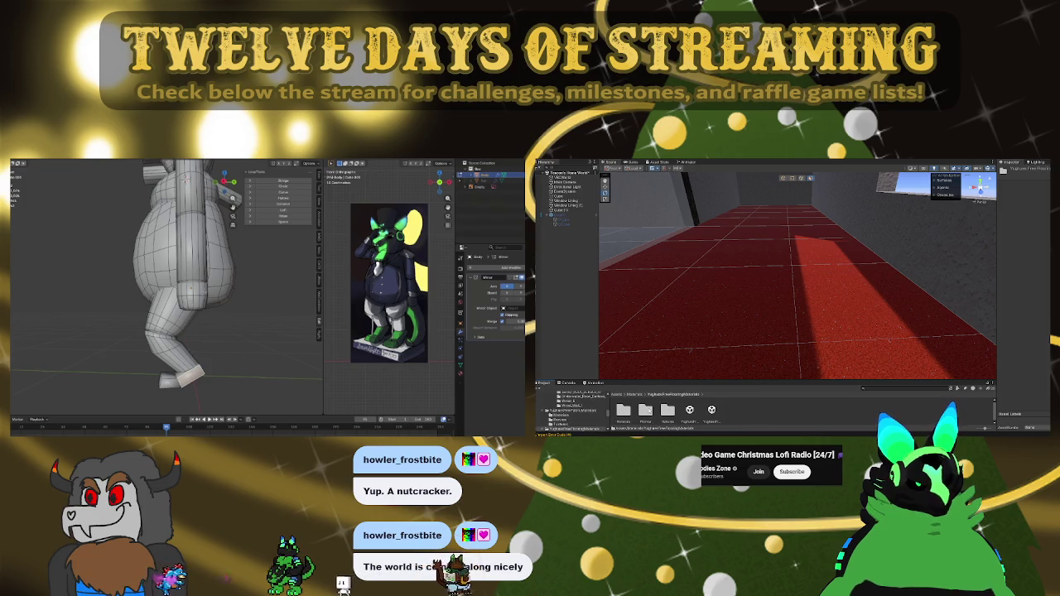
double_click(667, 410)
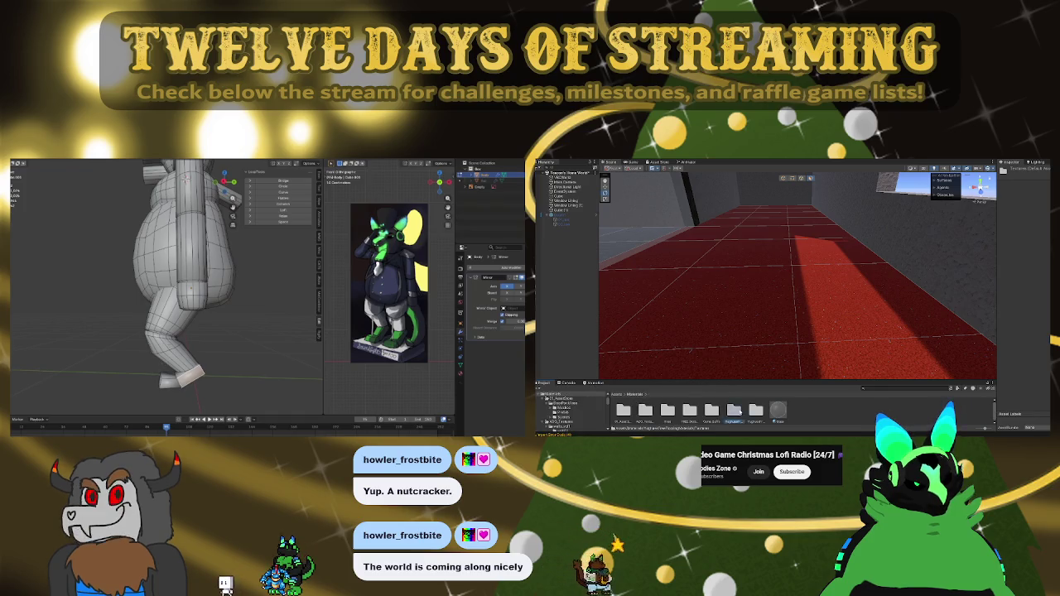
left_click(673, 395)
key("KP_3")
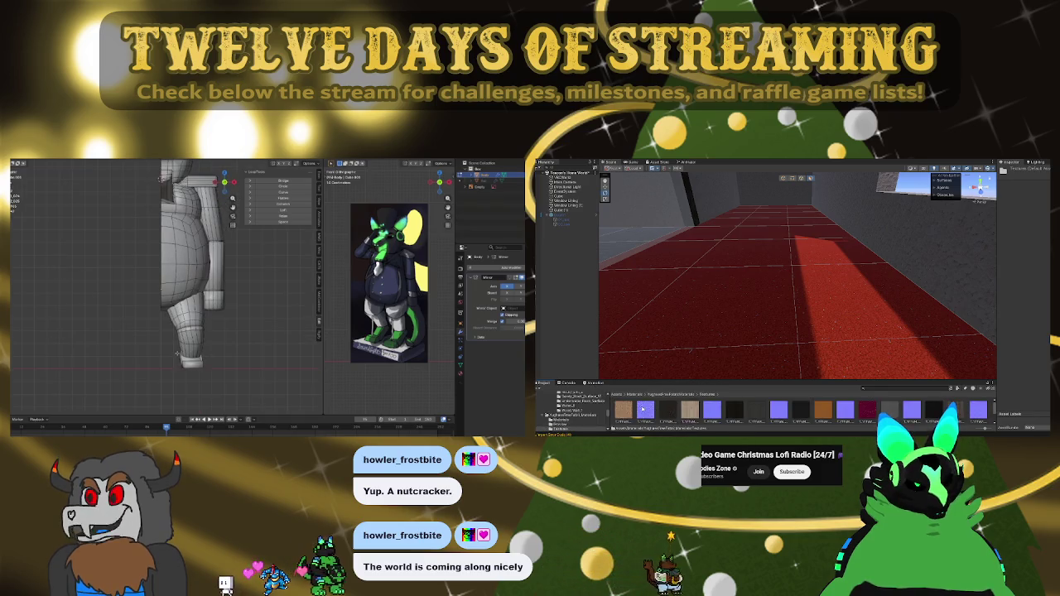
left_click(734, 410)
double_click(734, 411)
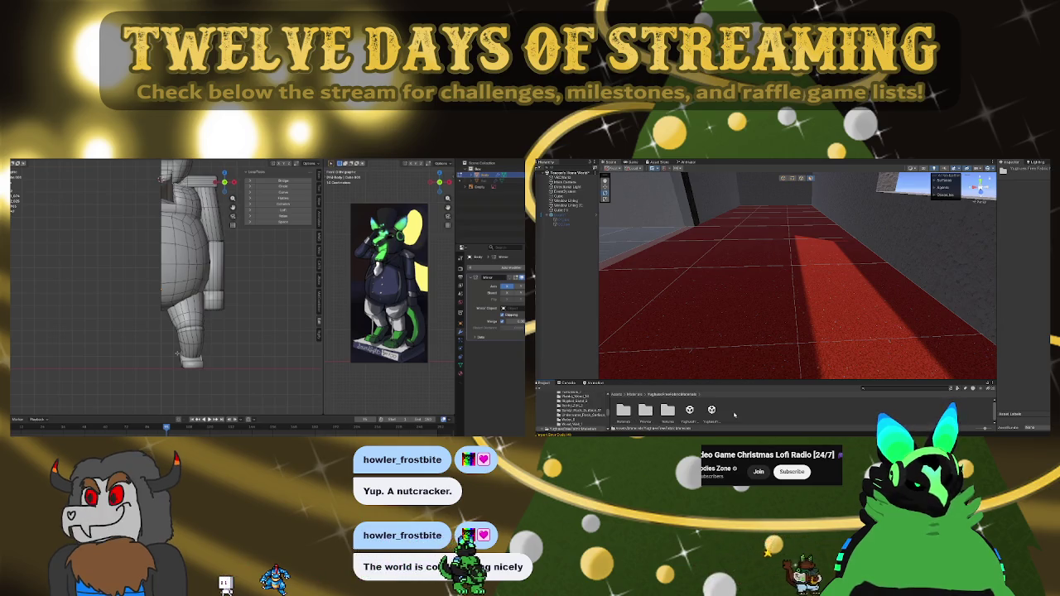
double_click(624, 410)
left_click(687, 409)
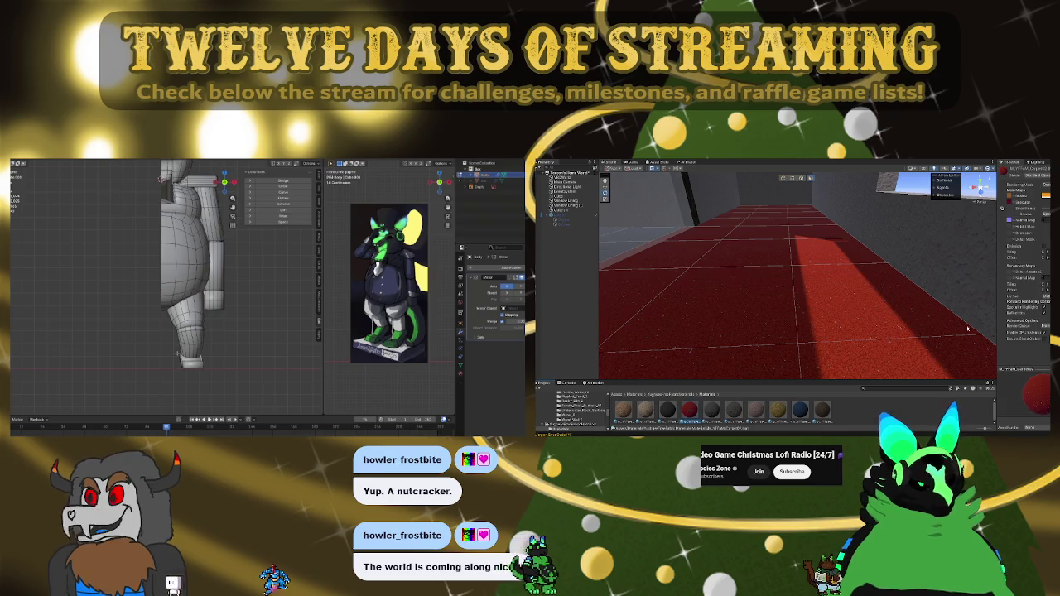
Step: Check the nutcracker in front and side orthographic views, adjust zoom, and call up Shift+A Add Mesh
key("KP_1")
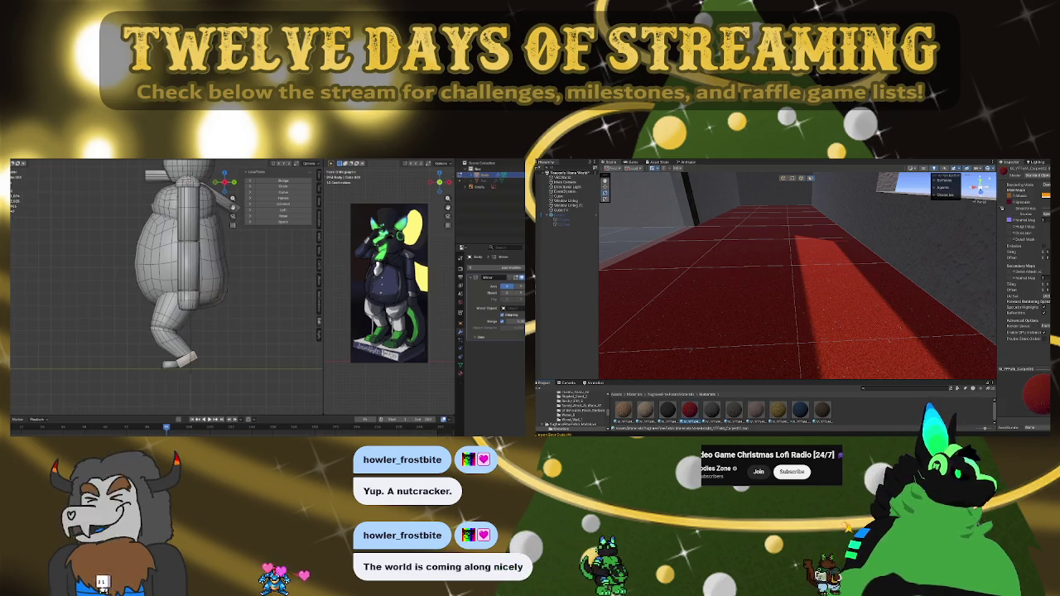
key("w")
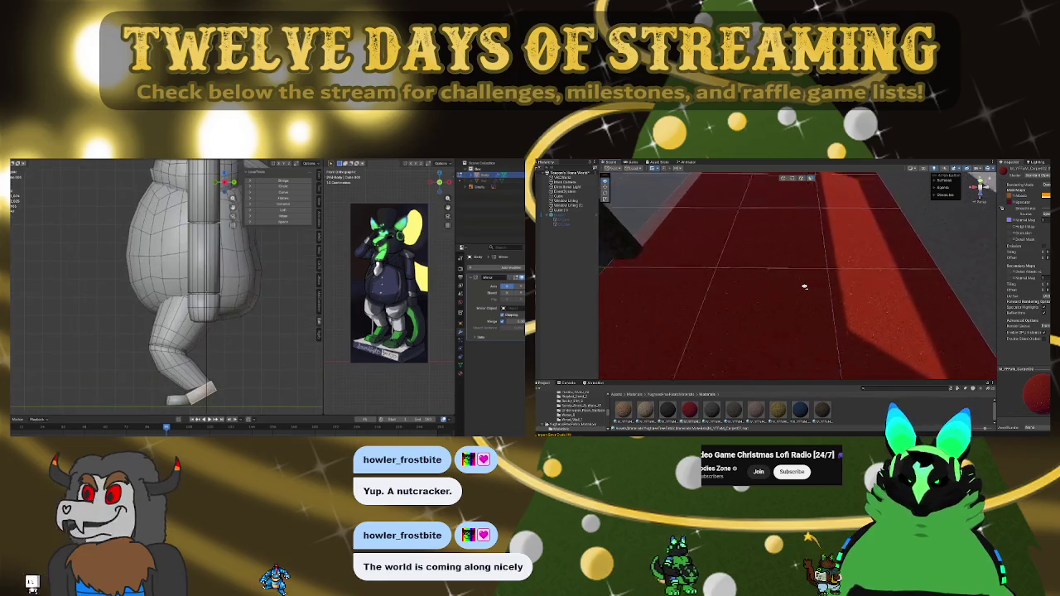
key("KP_3")
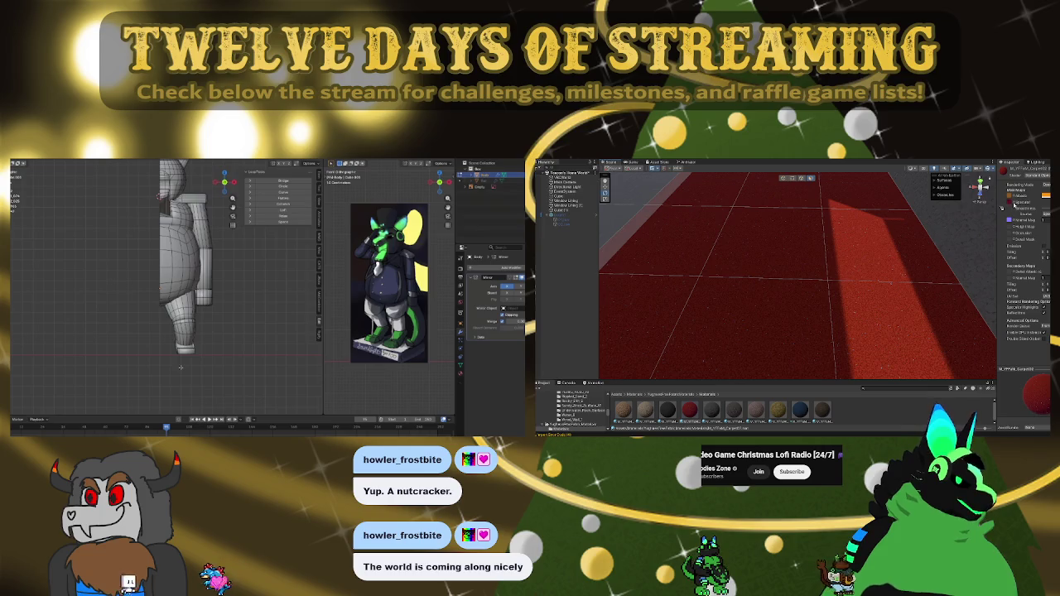
scroll(181, 367, "up", 2)
scroll(181, 367, "up", 1)
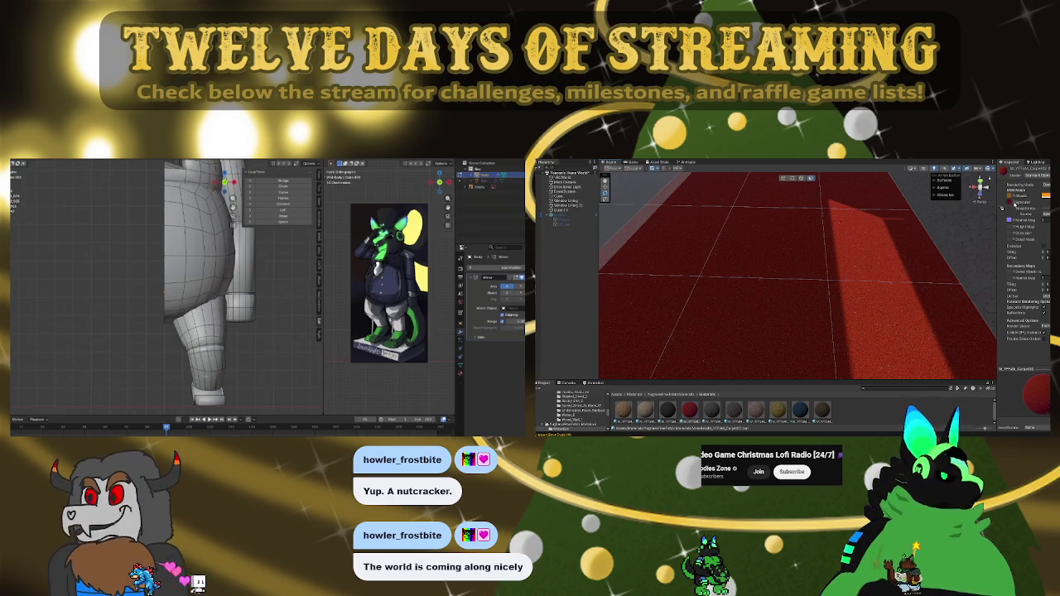
scroll(219, 377, "down", 1)
scroll(234, 337, "down", 3)
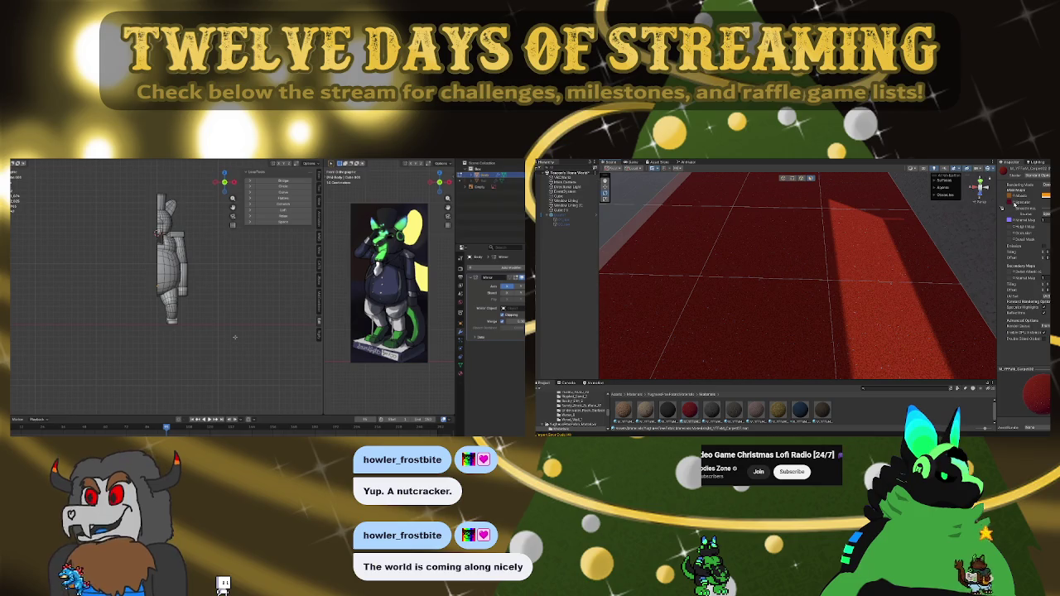
key("shift+a")
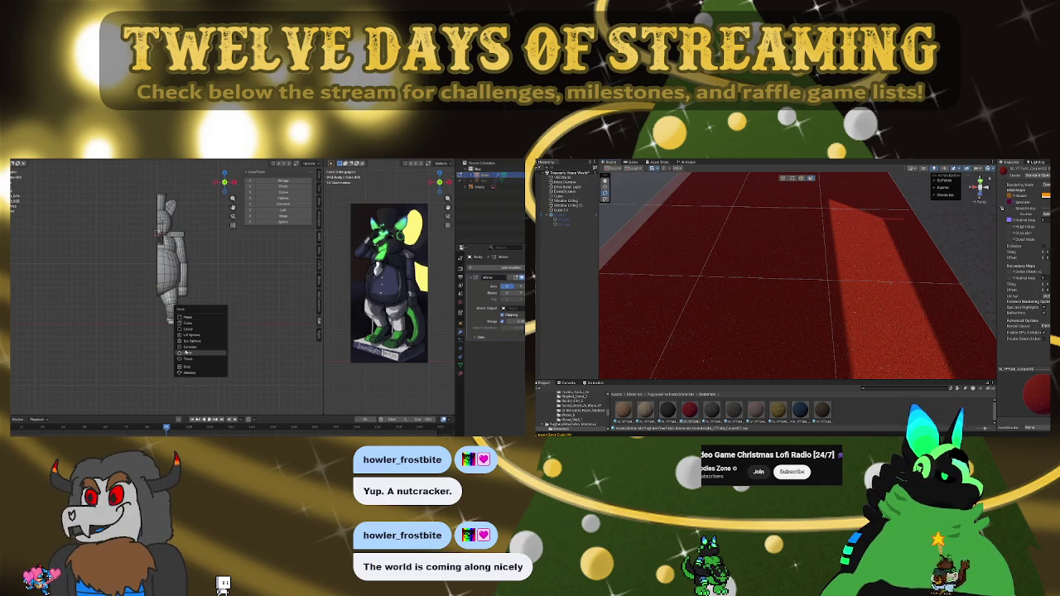
Step: Add a cylinder, move it right and down, and scale it into a small piece
left_click(185, 347)
key("g")
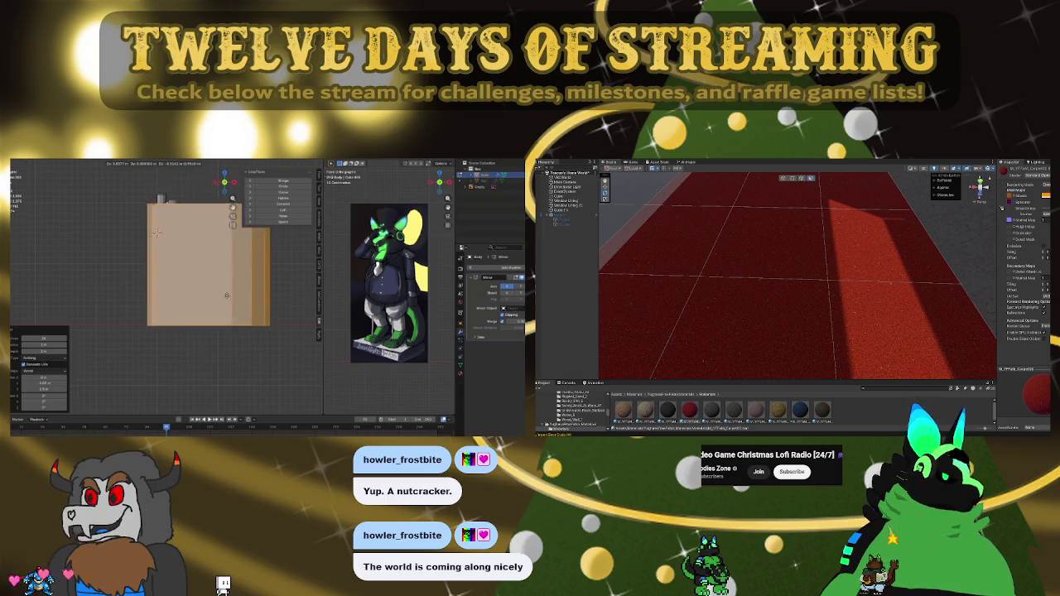
left_click_drag(207, 289, 165, 273)
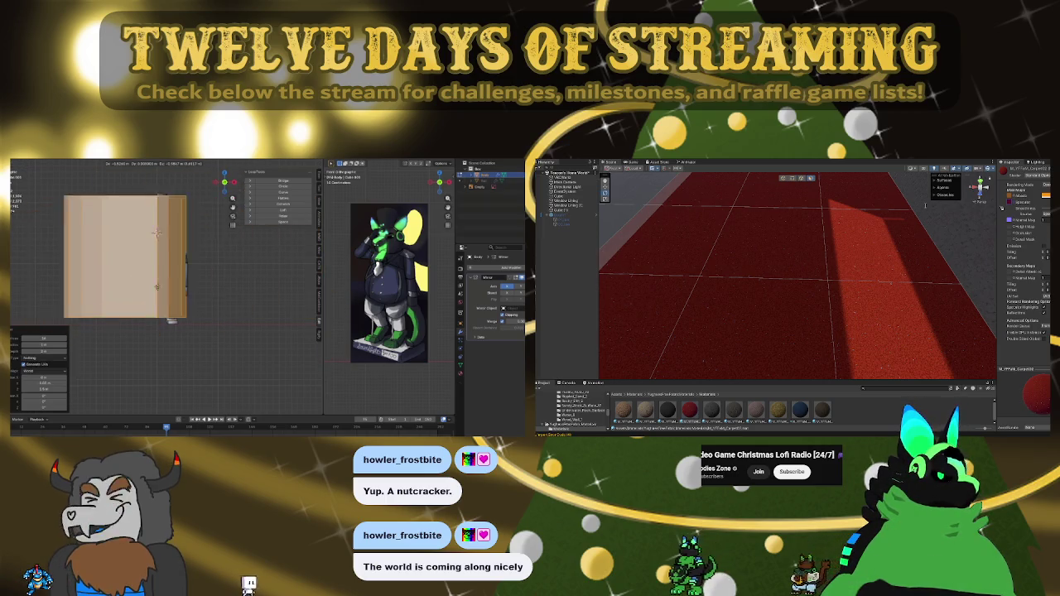
key("Escape")
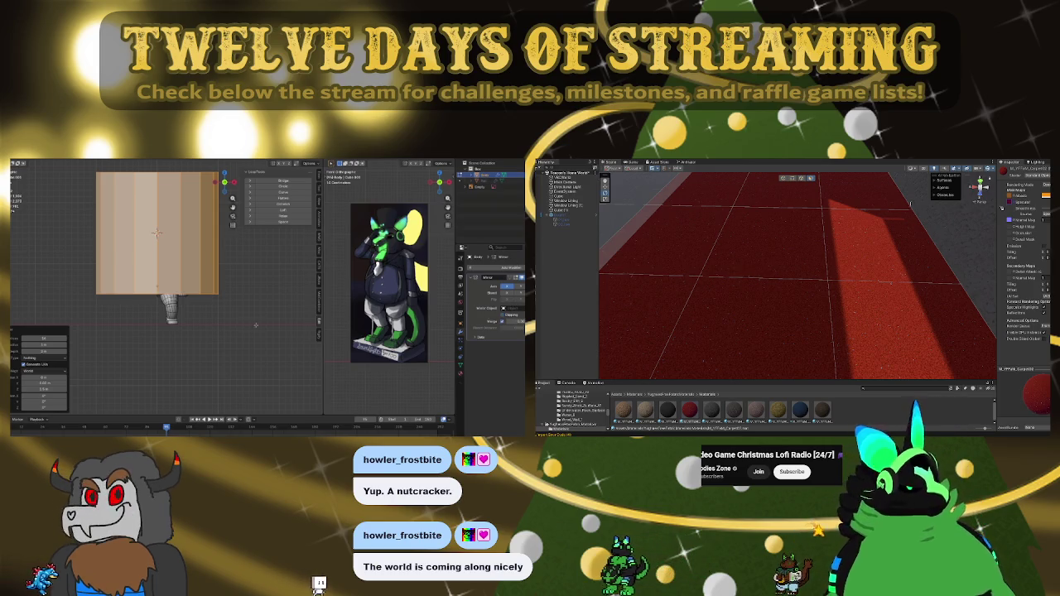
key("g")
left_click(269, 334)
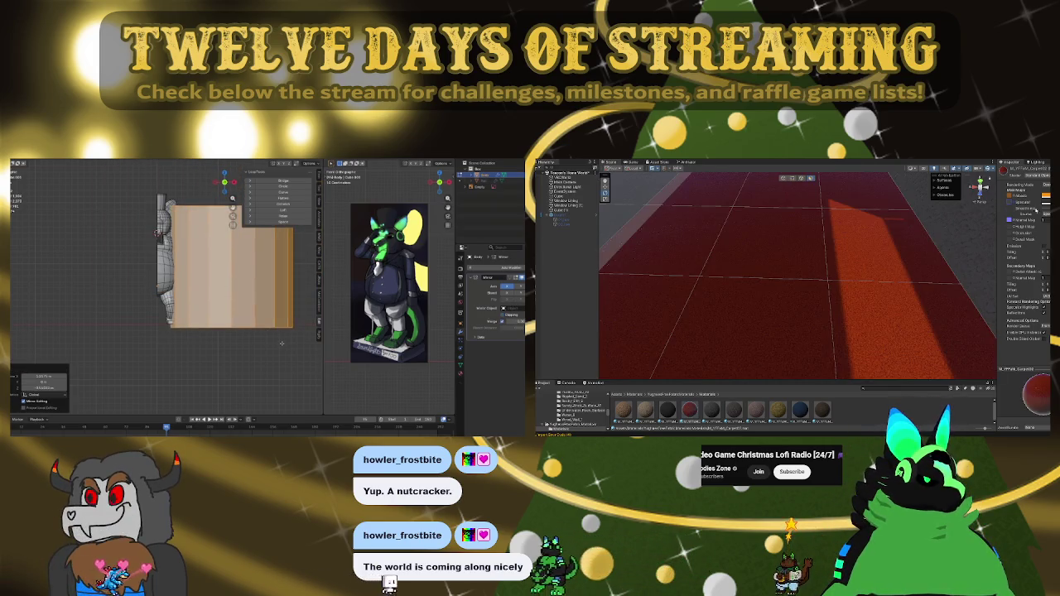
key("s")
left_click(224, 276)
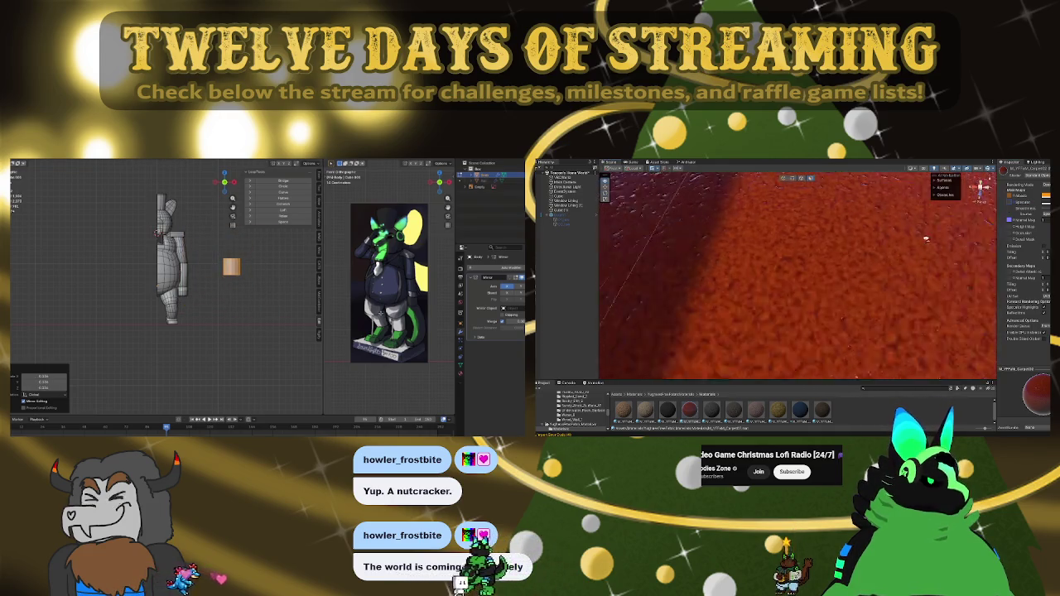
Step: Place the small piece beside the character's feet, hide the sidebar, and browse Unity's Textures folder
key("g")
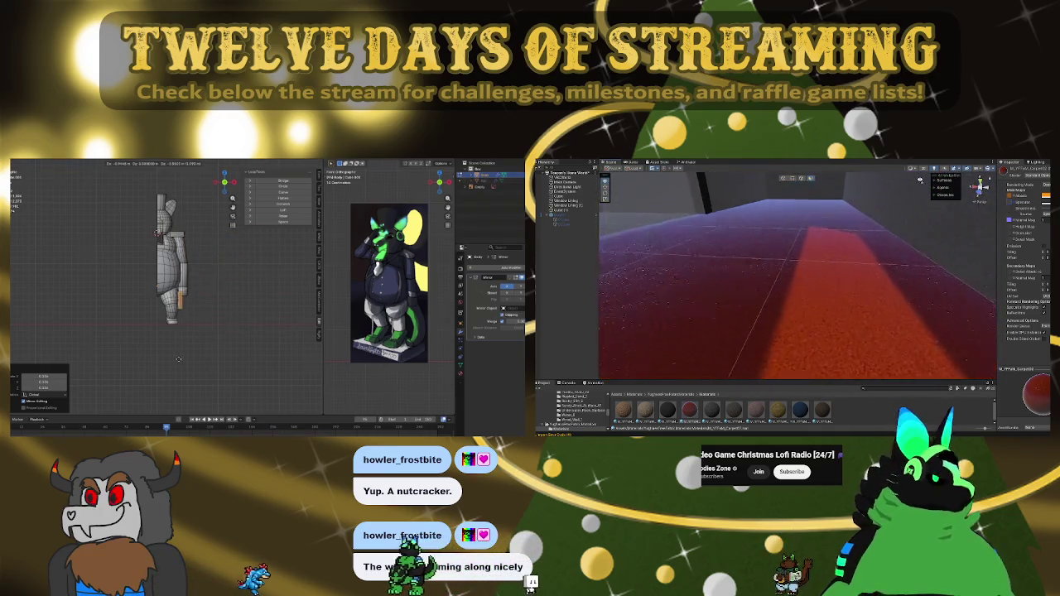
left_click(210, 358)
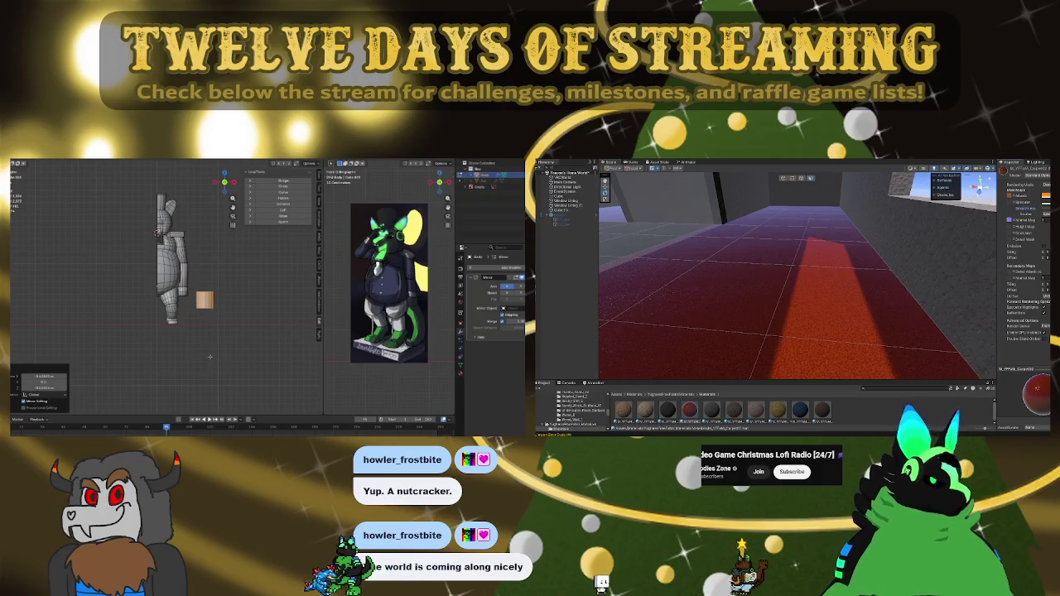
key("s")
left_click(245, 348)
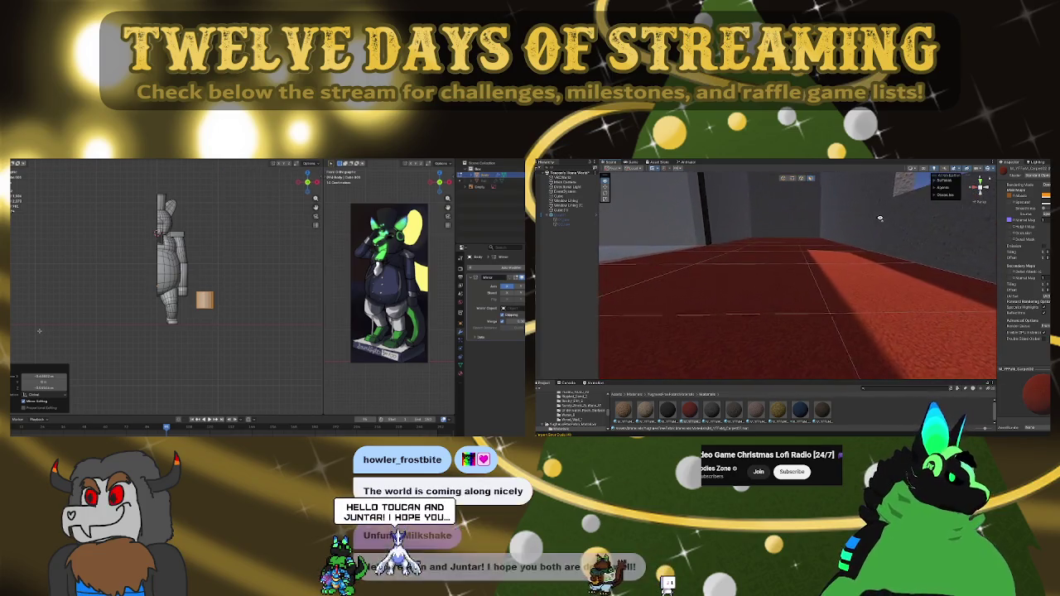
key("n")
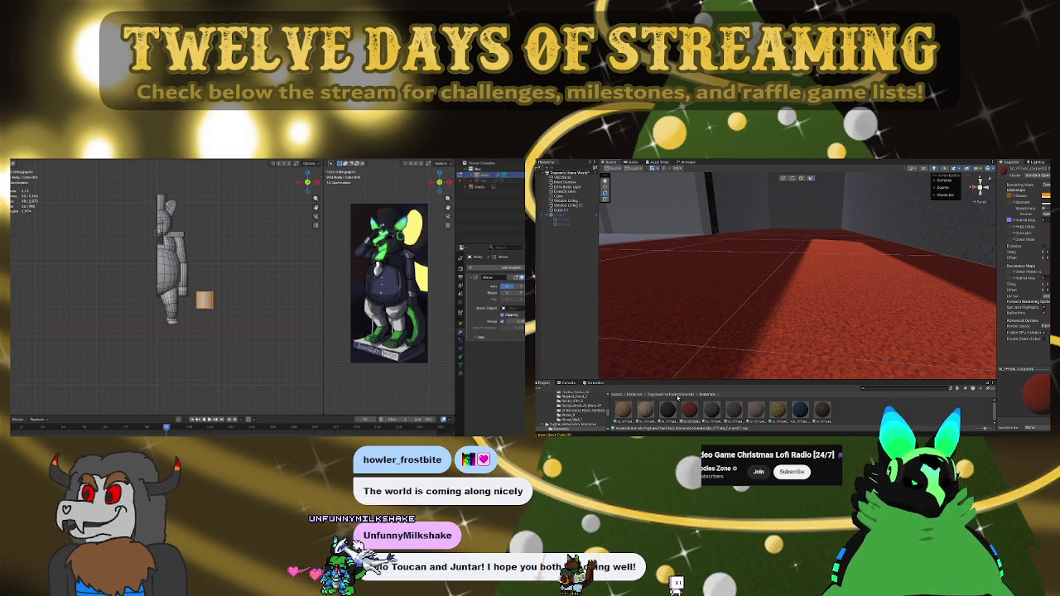
left_click(678, 395)
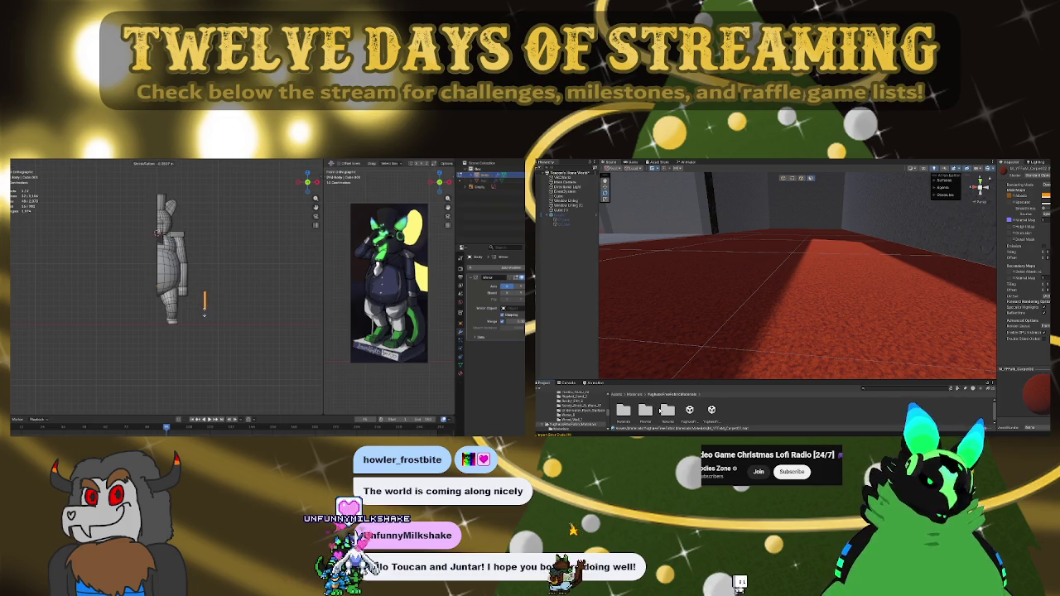
double_click(667, 410)
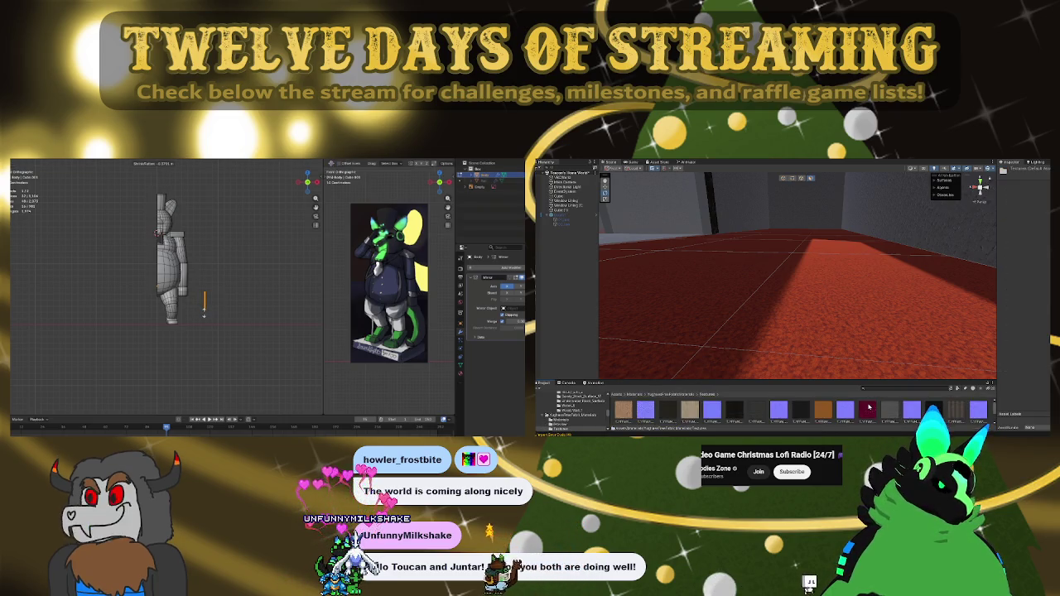
left_click(822, 409)
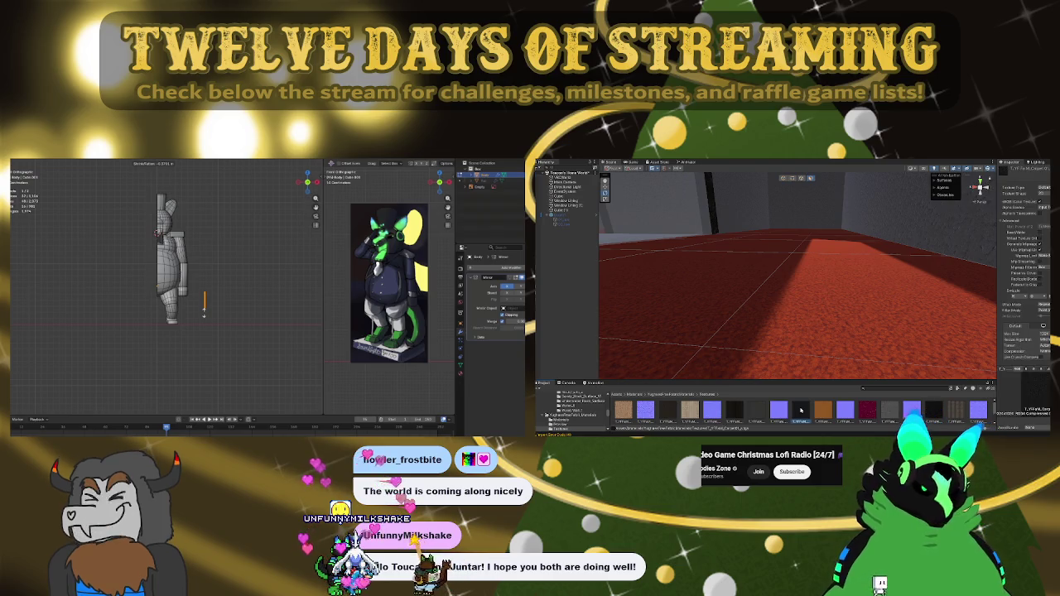
left_click(148, 353)
Step: In front view, move, rotate and thin the piece, then tuck it under the character's foot
key("KP_1")
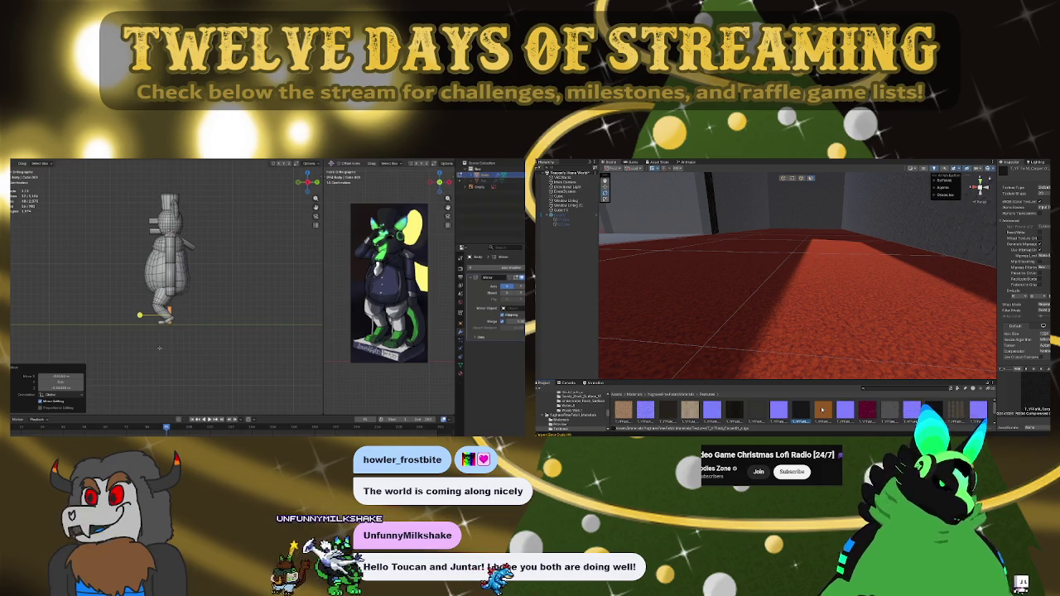
key("g")
left_click(160, 330)
key("r")
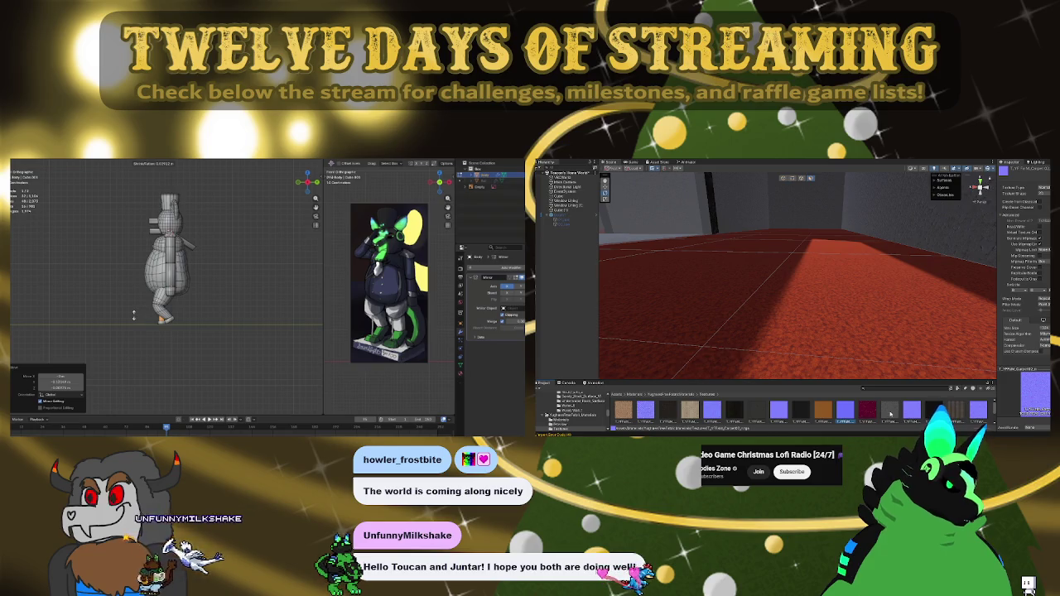
left_click(890, 414)
left_click(132, 316)
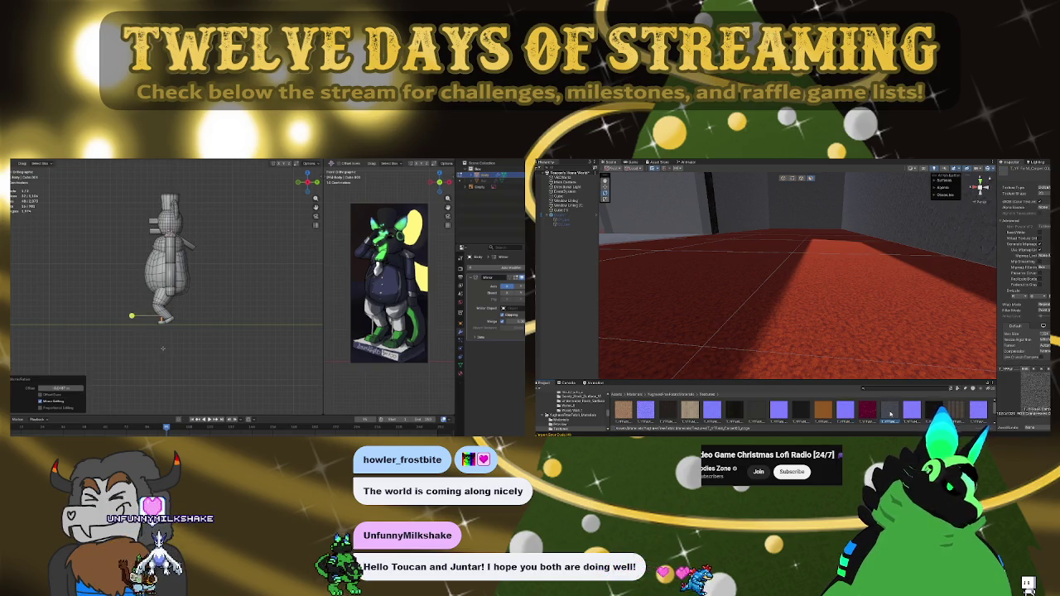
scroll(164, 348, "up", 3)
scroll(171, 352, "up", 2)
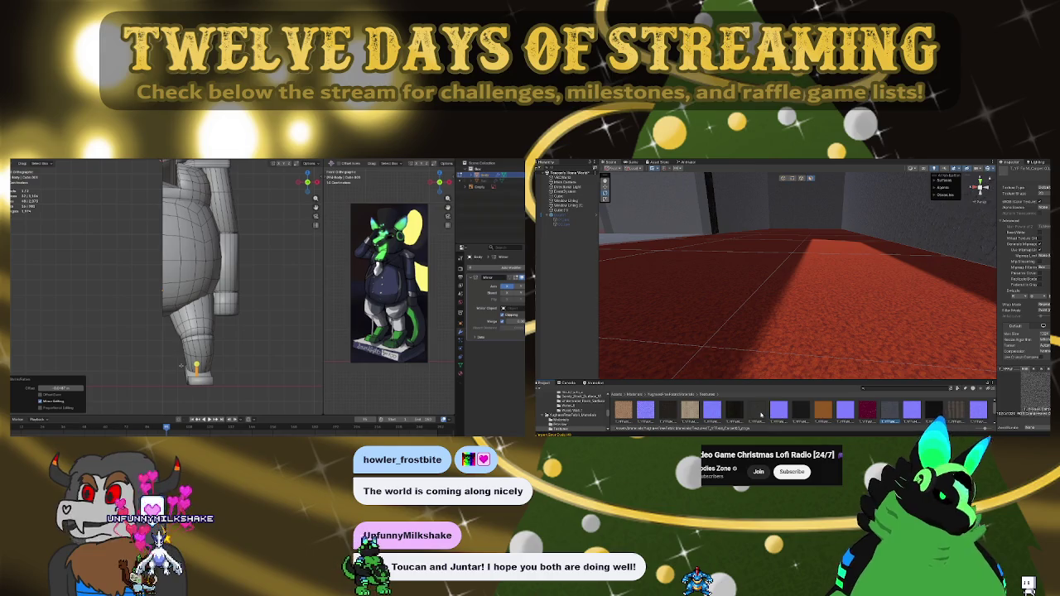
key("g")
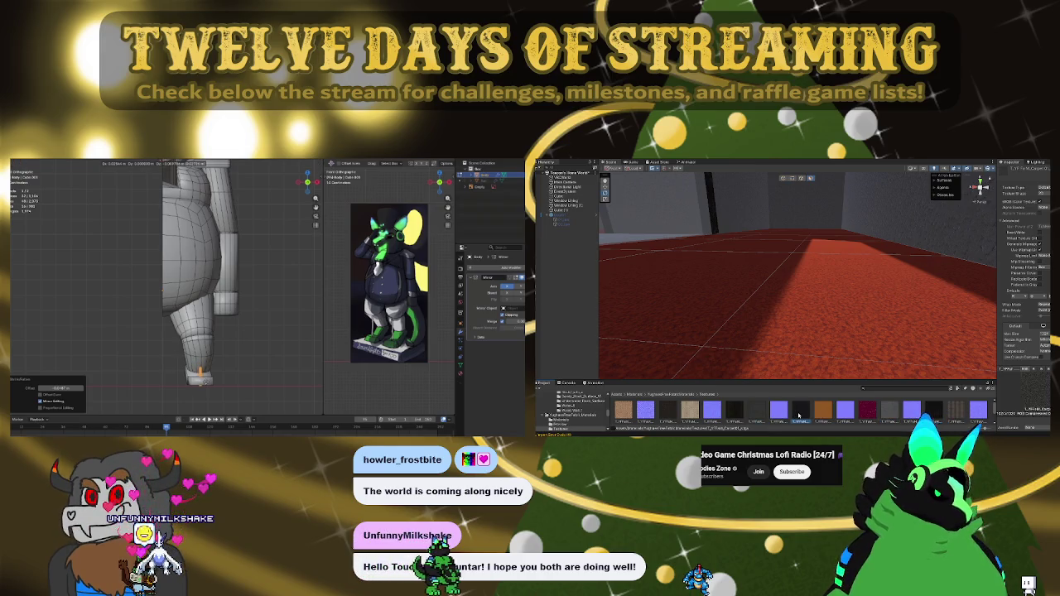
left_click(200, 377)
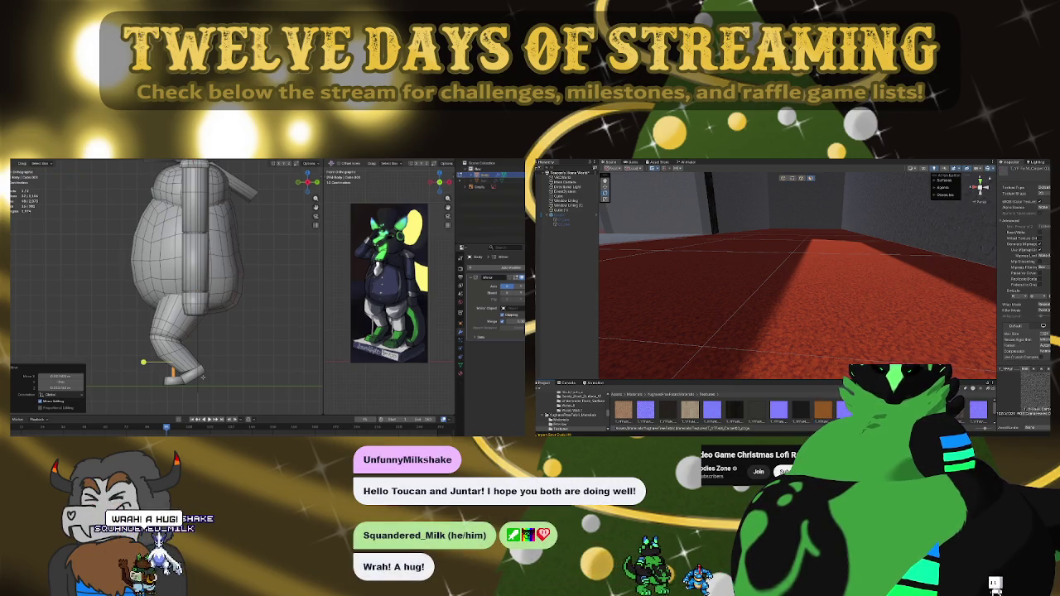
Step: Orbit back to side view, then open Unity's Textures folder and select the corridor floor mesh
key("KP_1")
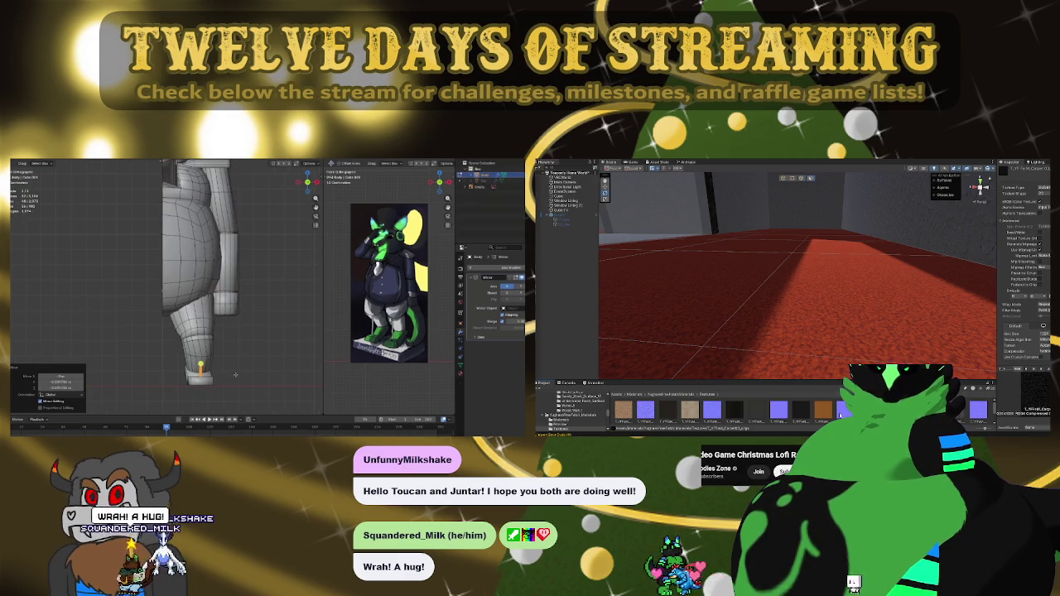
left_click_drag(235, 376, 103, 344)
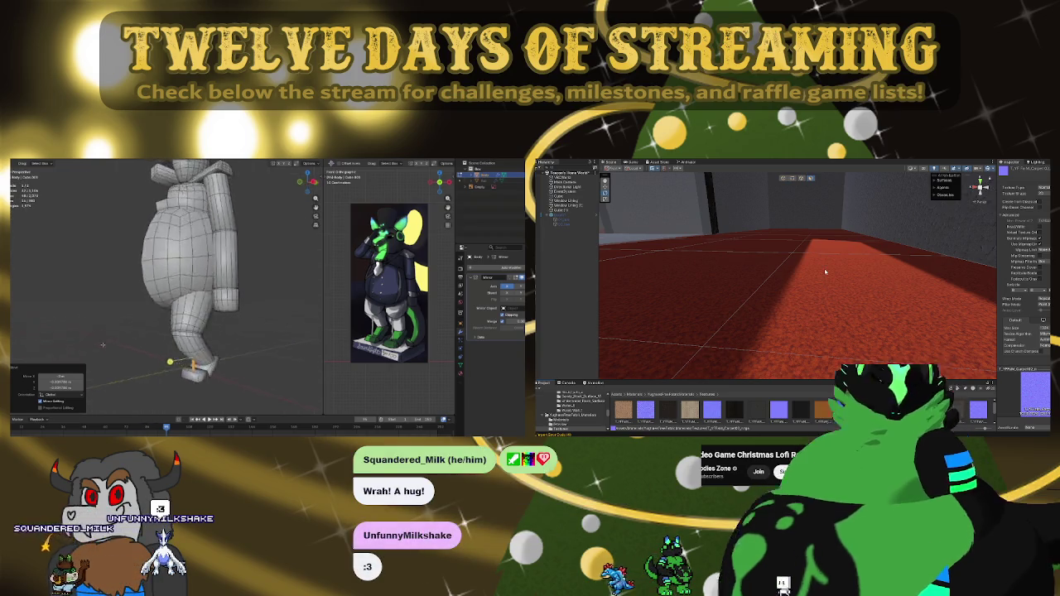
left_click(825, 272)
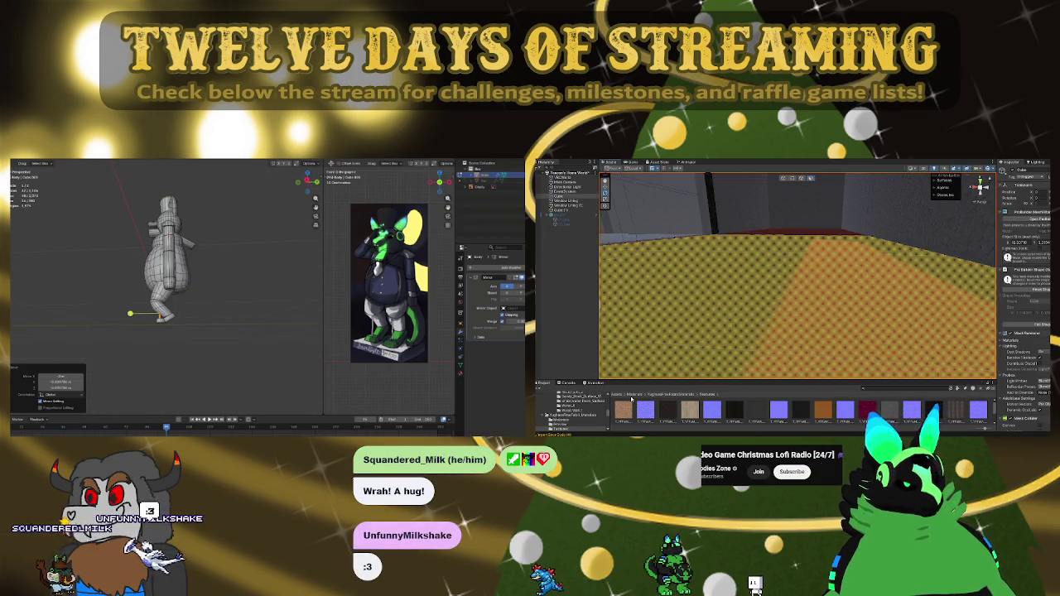
key("KP_3")
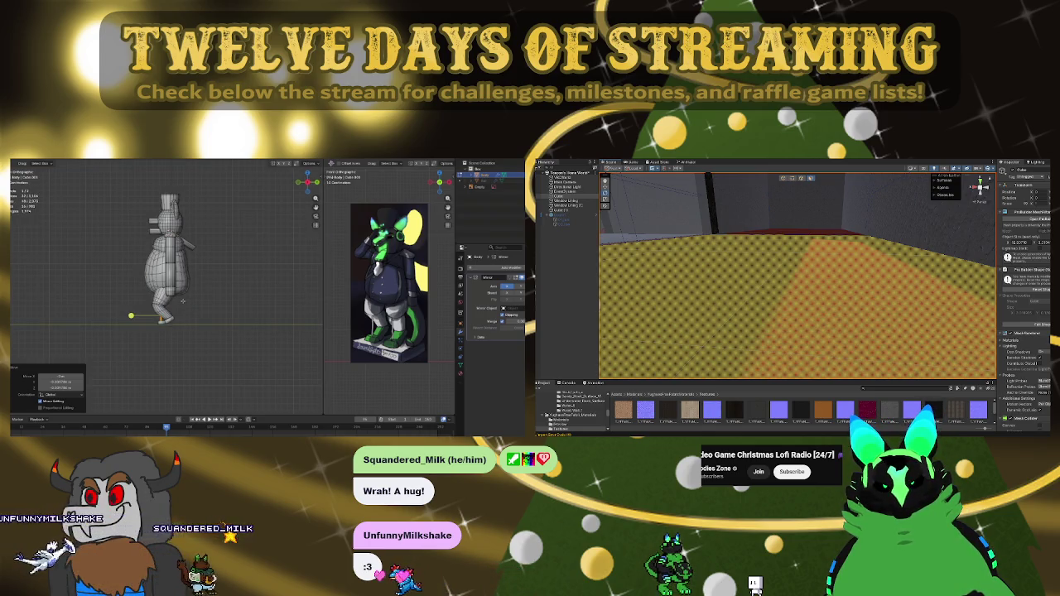
left_click(560, 420)
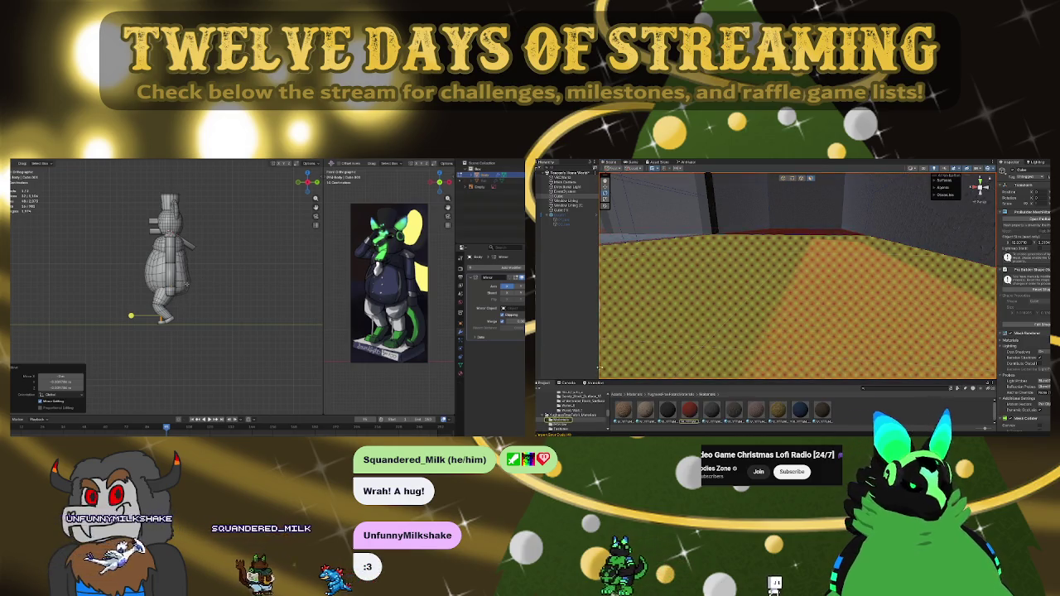
left_click(671, 395)
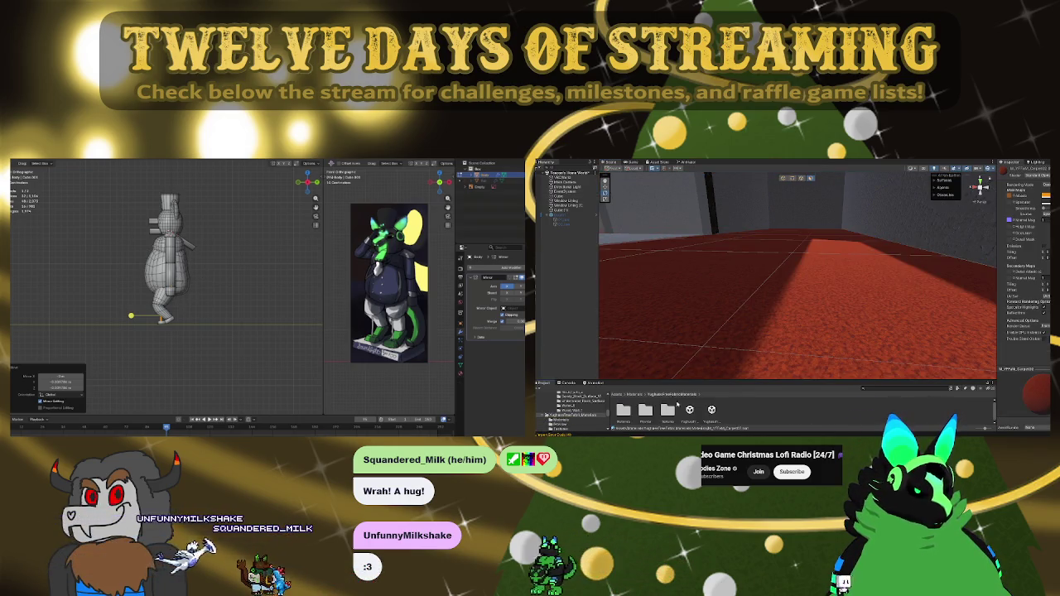
double_click(646, 409)
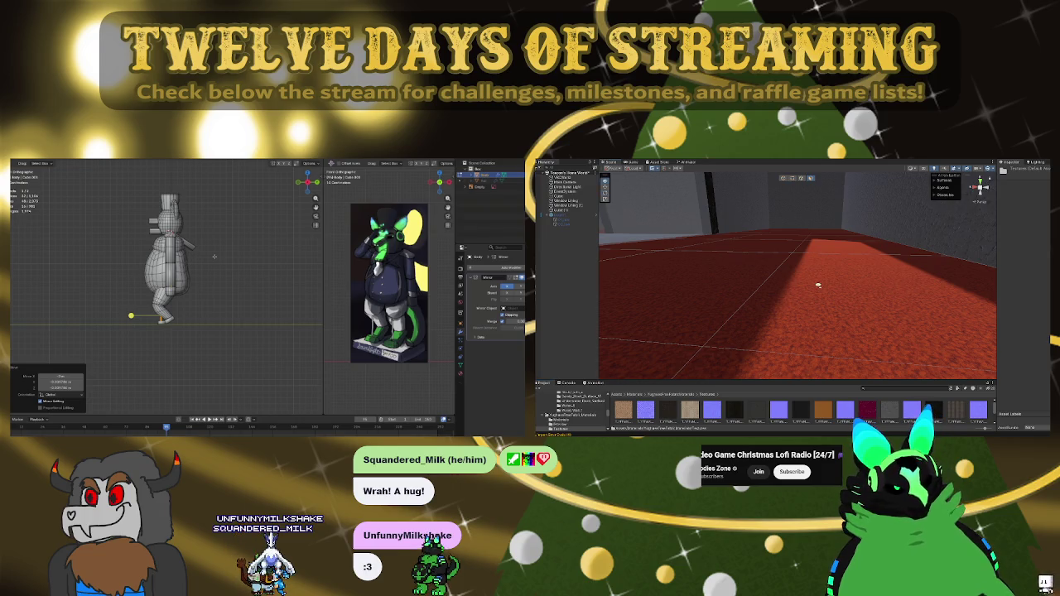
key("w")
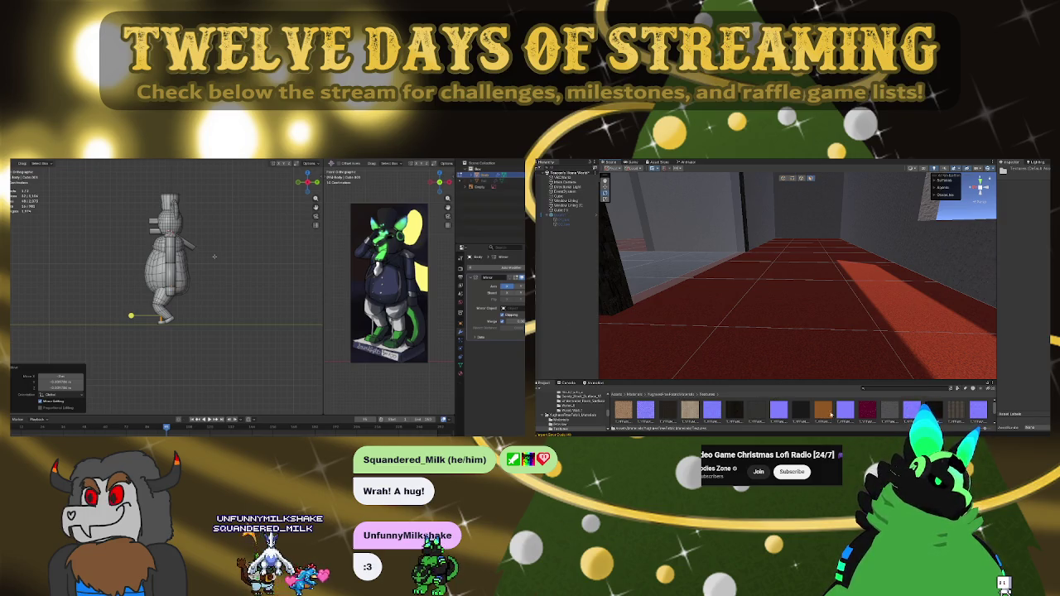
left_click(853, 313)
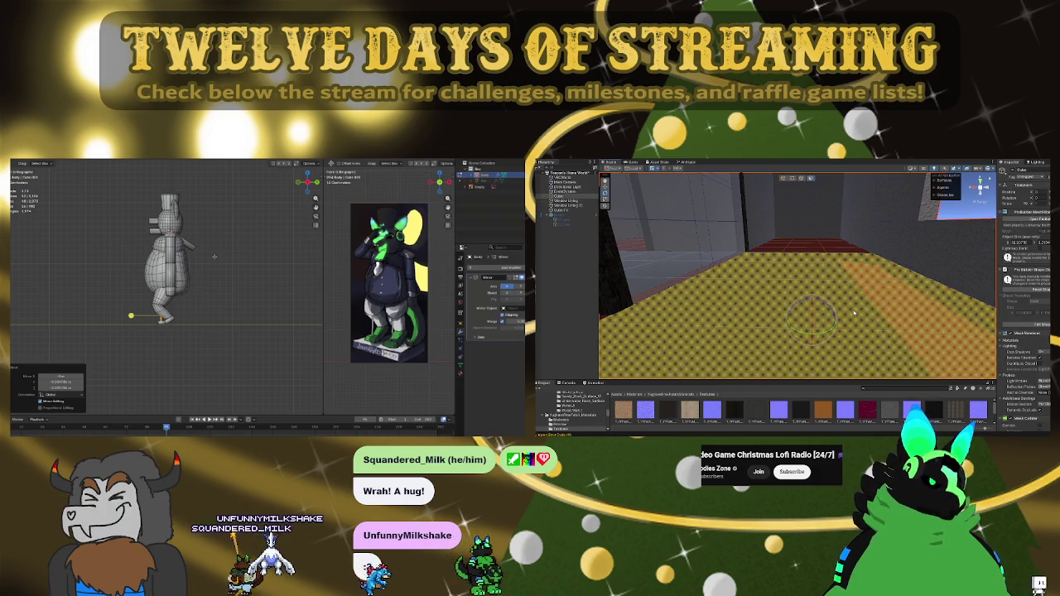